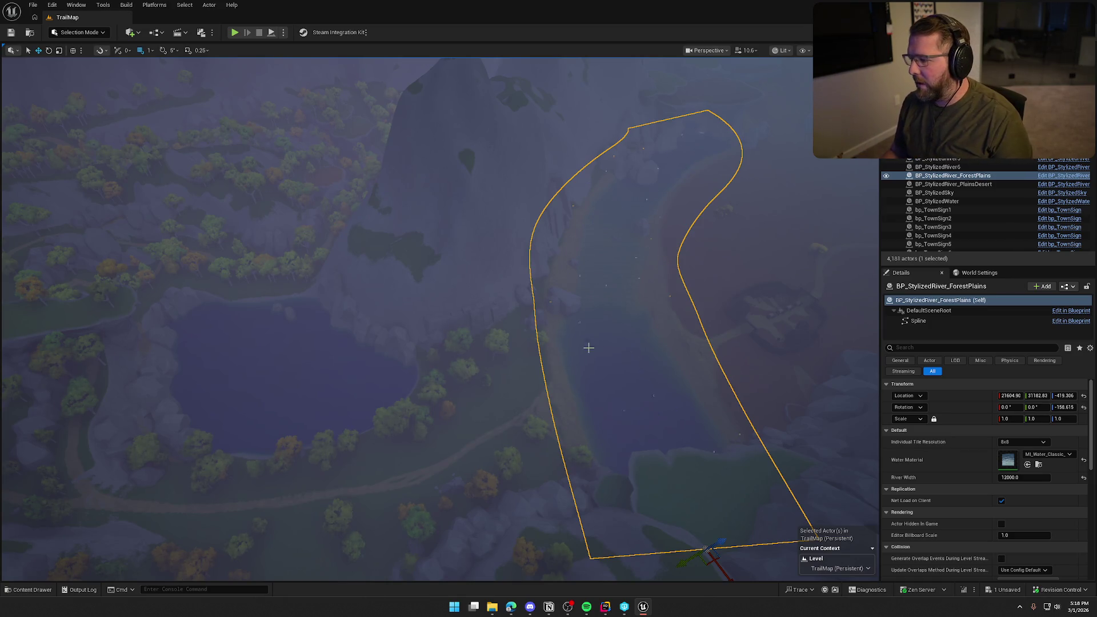
- Alt-drag BP_StylizedRiver_ForestPlains to create a copy moved toward the lake
{"action": "left_click_drag", "start_coordinate": [589, 348], "coordinate": [567, 322]}
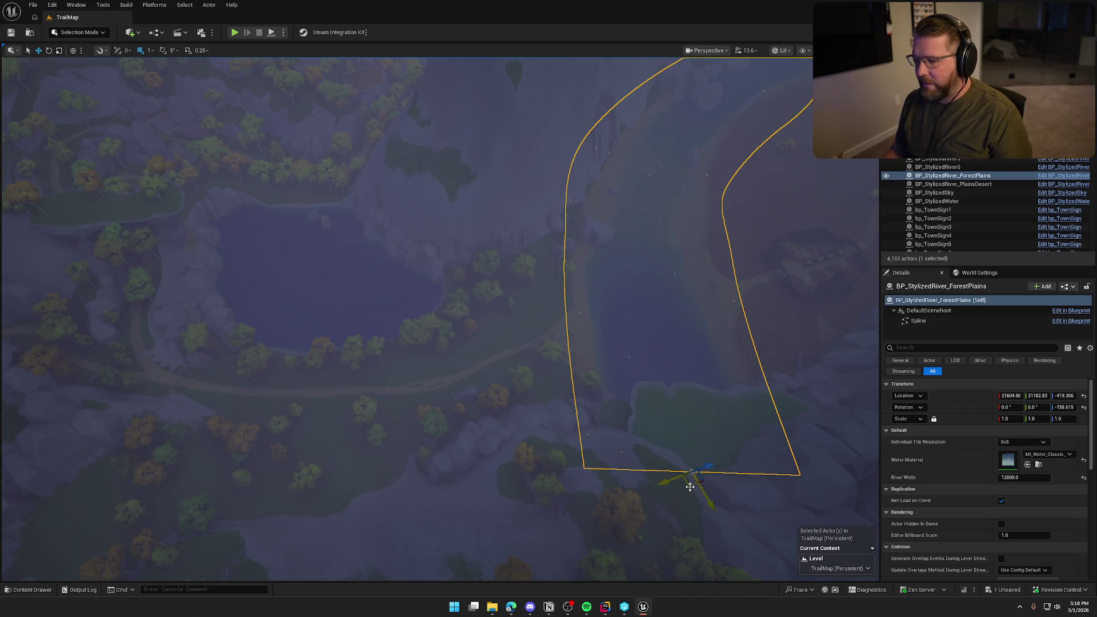
{"action": "mouse_move", "coordinate": [689, 487]}
{"action": "left_mouse_down"}
{"action": "mouse_move", "coordinate": [343, 385]}
{"action": "mouse_move", "coordinate": [289, 392]}
{"action": "mouse_move", "coordinate": [319, 392]}
{"action": "mouse_move", "coordinate": [382, 472]}
{"action": "left_mouse_up"}
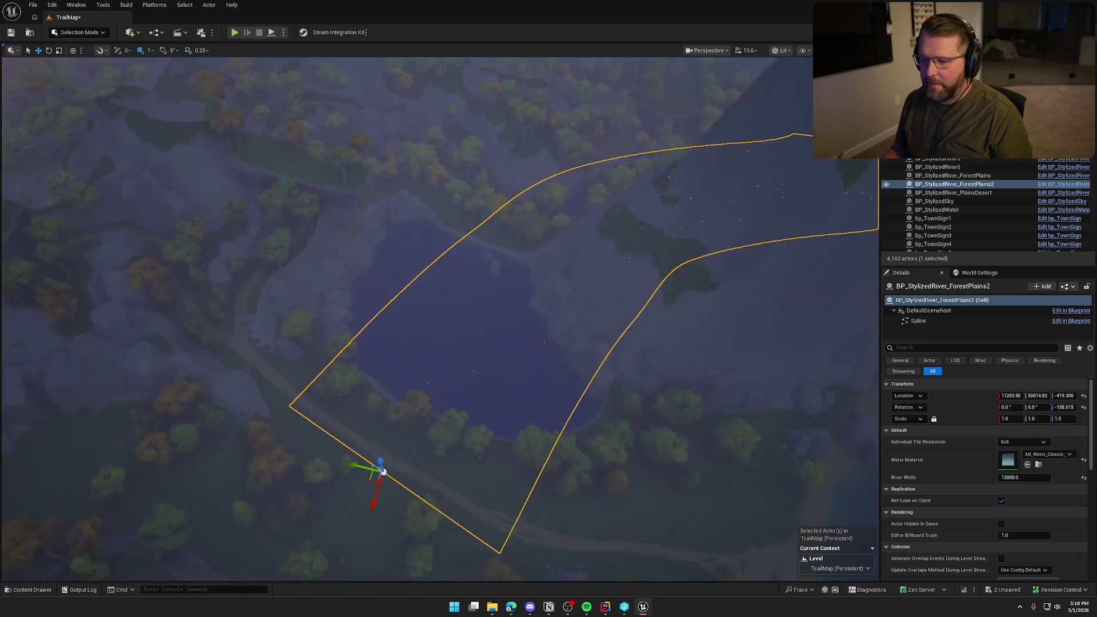
{"action": "scroll", "coordinate": [387, 243], "scroll_direction": "up", "scroll_amount": 3}
- Delete the old BP_StylizedWater lake body and reselect the river copy
{"action": "left_click", "coordinate": [392, 238]}
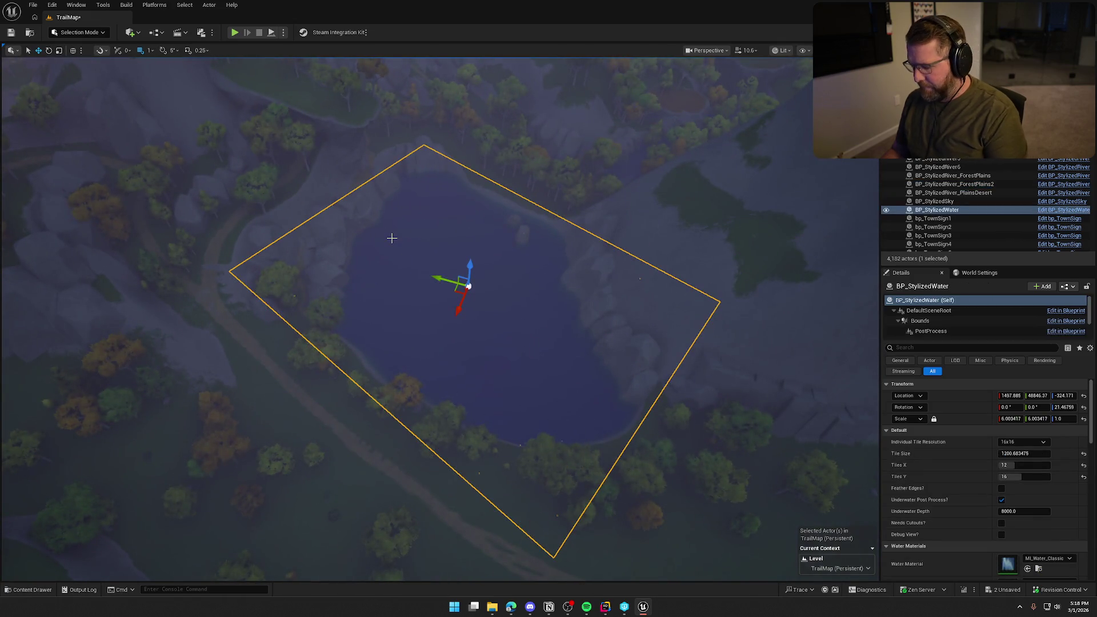
{"action": "key", "text": "Delete"}
{"action": "left_click", "coordinate": [502, 307]}
- Move BP_StylizedRiver_ForestPlains2 so it starts at the pond's shore, rotated to -64.63°
{"action": "key", "text": "f"}
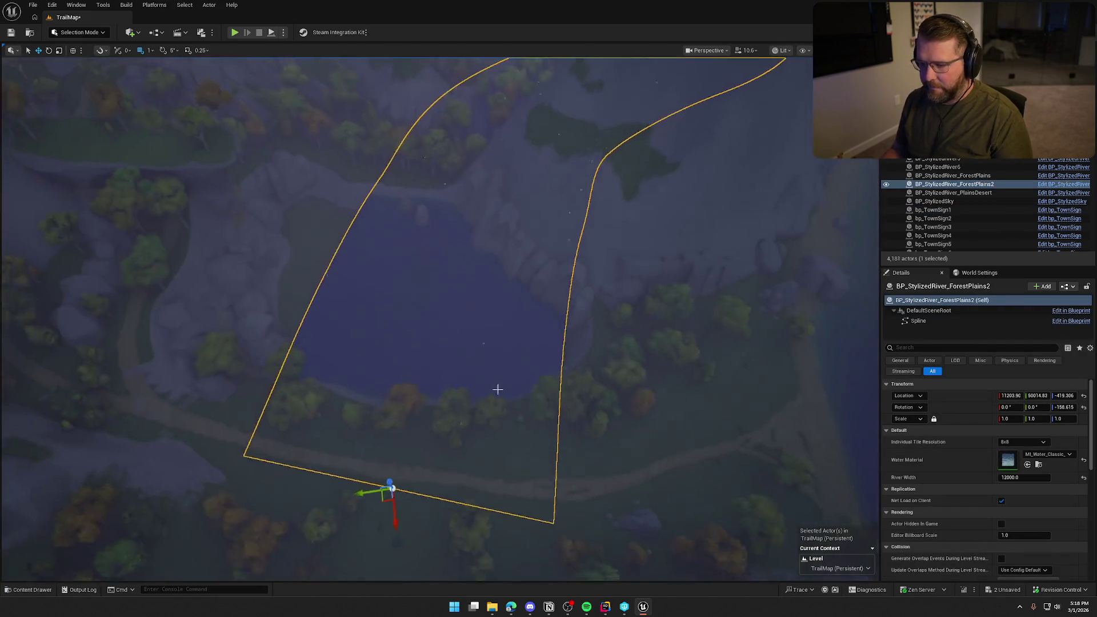
{"action": "key", "text": "g"}
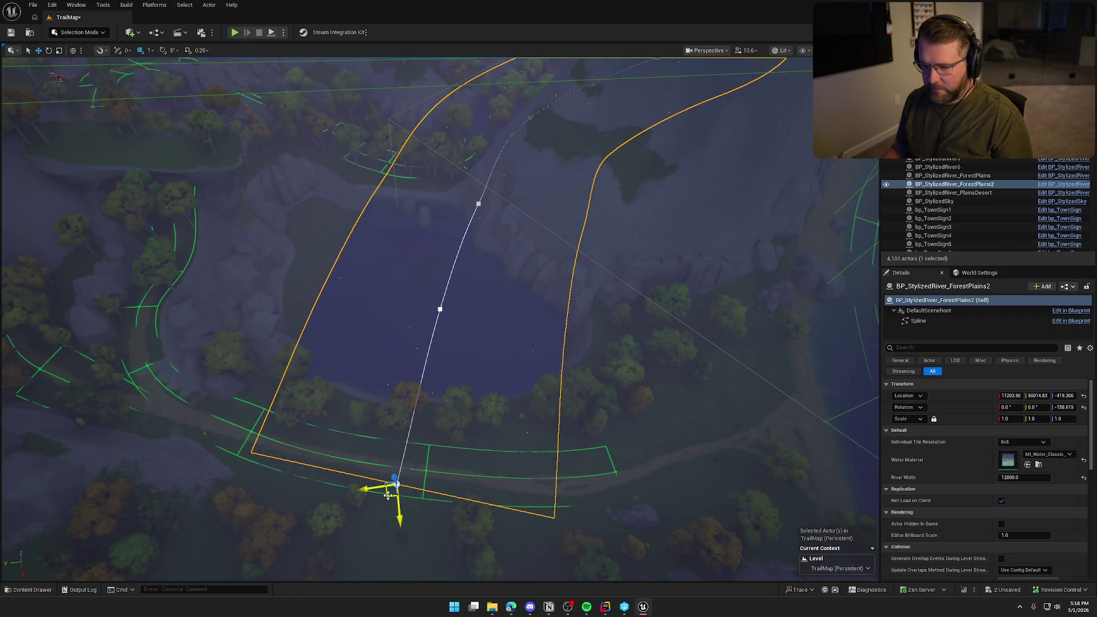
{"action": "mouse_move", "coordinate": [388, 495]}
{"action": "left_mouse_down"}
{"action": "mouse_move", "coordinate": [284, 269]}
{"action": "mouse_move", "coordinate": [258, 267]}
{"action": "mouse_move", "coordinate": [286, 297]}
{"action": "mouse_move", "coordinate": [266, 305]}
{"action": "left_mouse_up"}
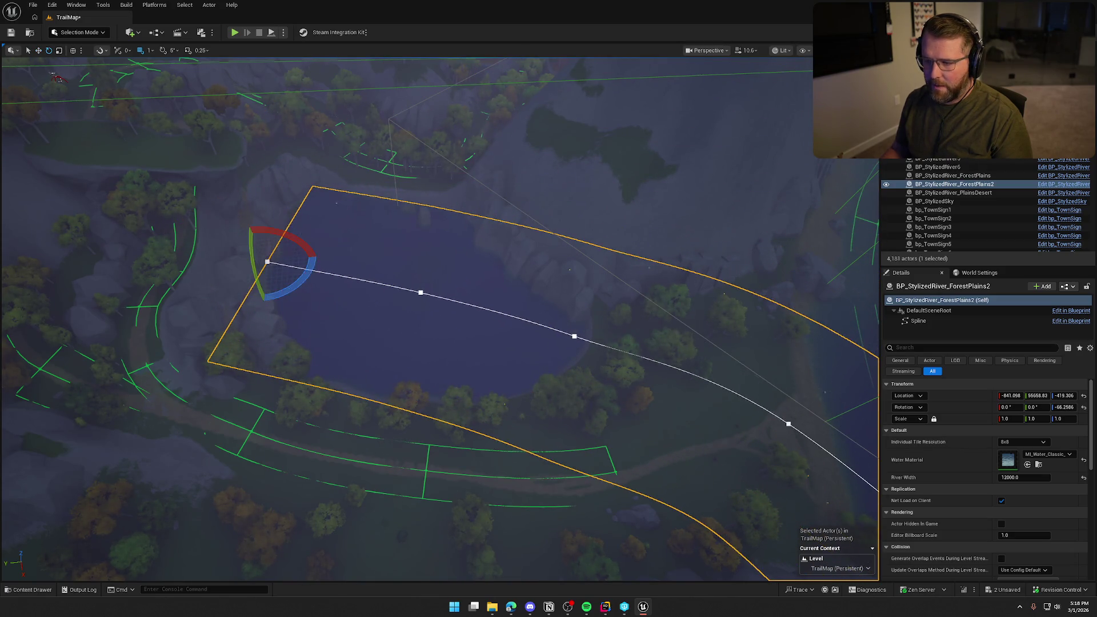
{"action": "key", "text": "f"}
{"action": "key", "text": "w"}
{"action": "scroll", "coordinate": [407, 295], "scroll_direction": "down", "scroll_amount": 2}
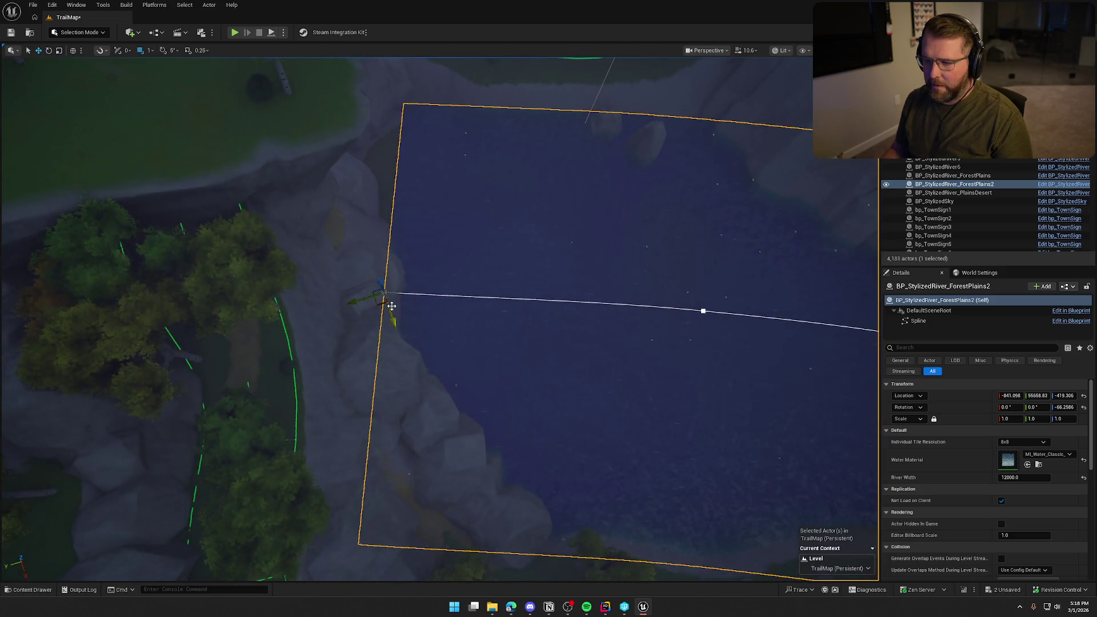
{"action": "mouse_move", "coordinate": [381, 303]}
{"action": "left_mouse_down"}
{"action": "mouse_move", "coordinate": [289, 260]}
{"action": "mouse_move", "coordinate": [355, 268]}
{"action": "mouse_move", "coordinate": [320, 251]}
{"action": "mouse_move", "coordinate": [346, 229]}
{"action": "mouse_move", "coordinate": [523, 210]}
{"action": "left_mouse_up"}
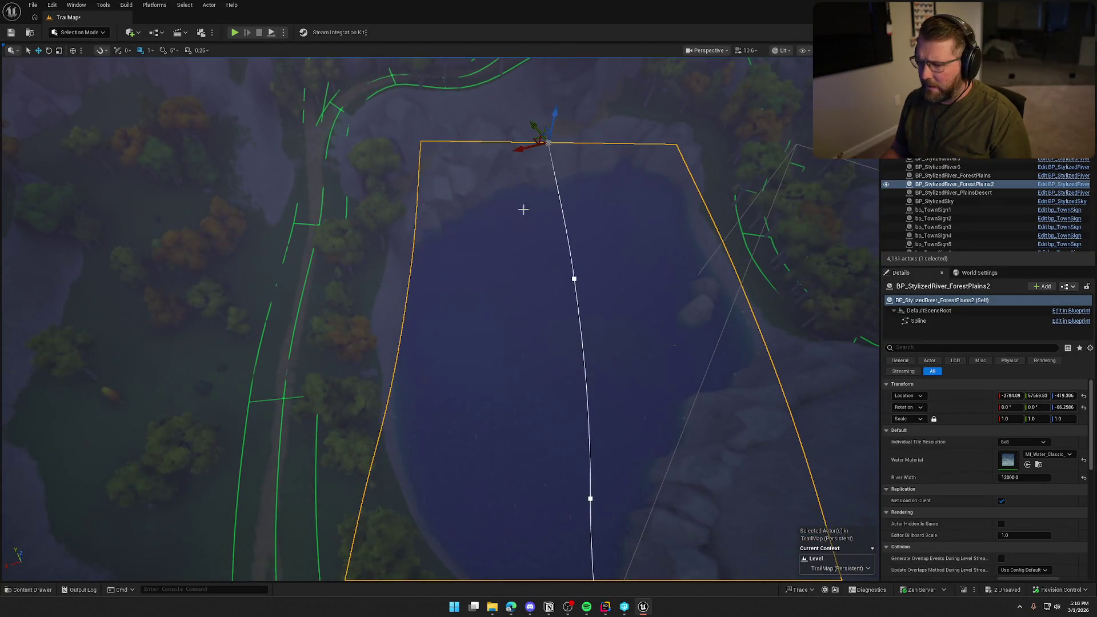
{"action": "left_click_drag", "start_coordinate": [549, 172], "coordinate": [542, 172]}
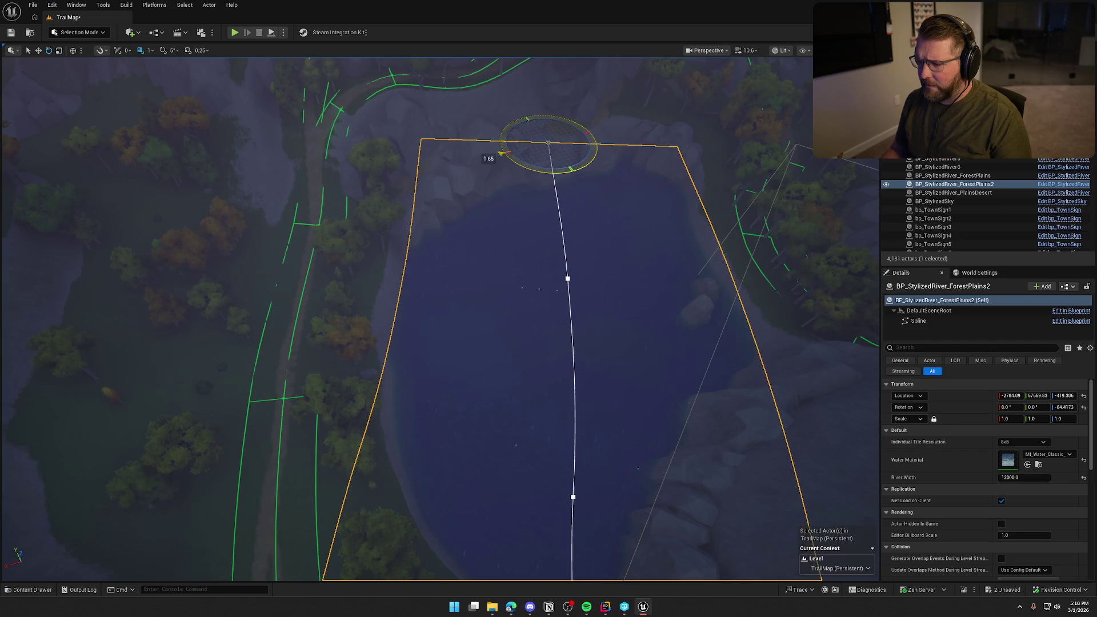
{"action": "left_click_drag", "start_coordinate": [571, 320], "coordinate": [740, 320]}
- Select the river's Spline component and delete the extra upstream spline points
{"action": "left_click", "coordinate": [918, 320]}
{"action": "key", "text": "f"}
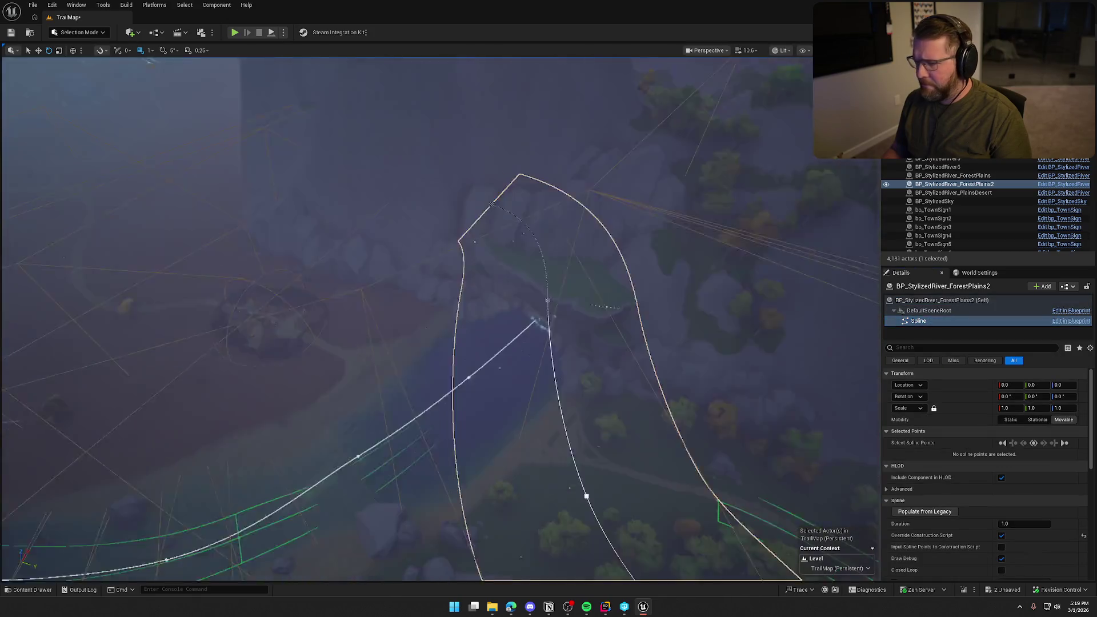
{"action": "left_click", "coordinate": [393, 222]}
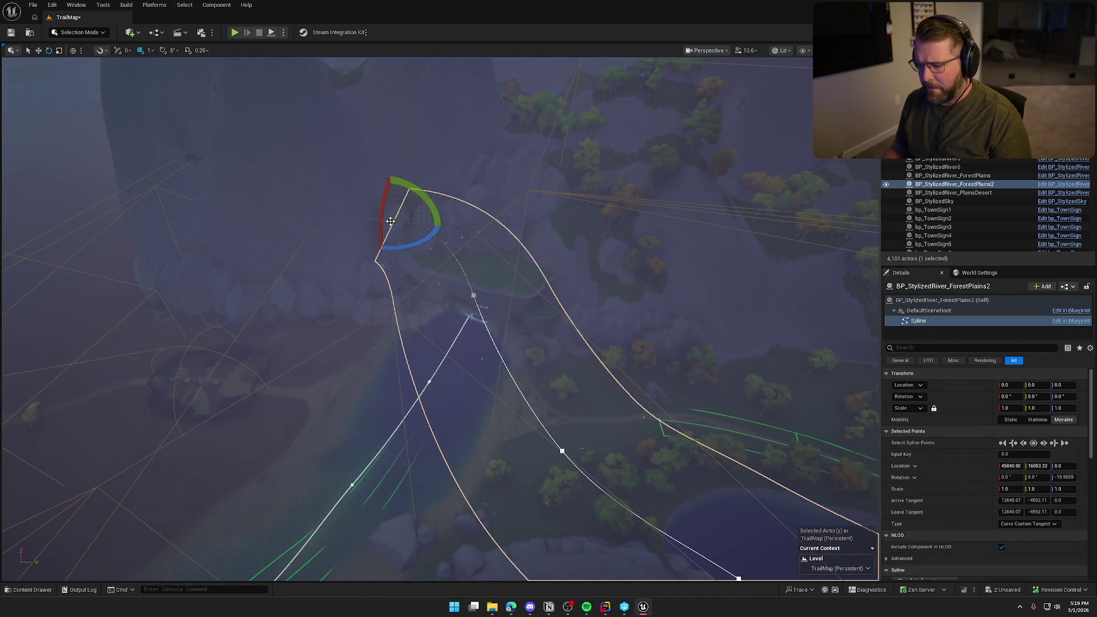
{"action": "key", "text": "Delete"}
{"action": "key", "text": "Delete"}
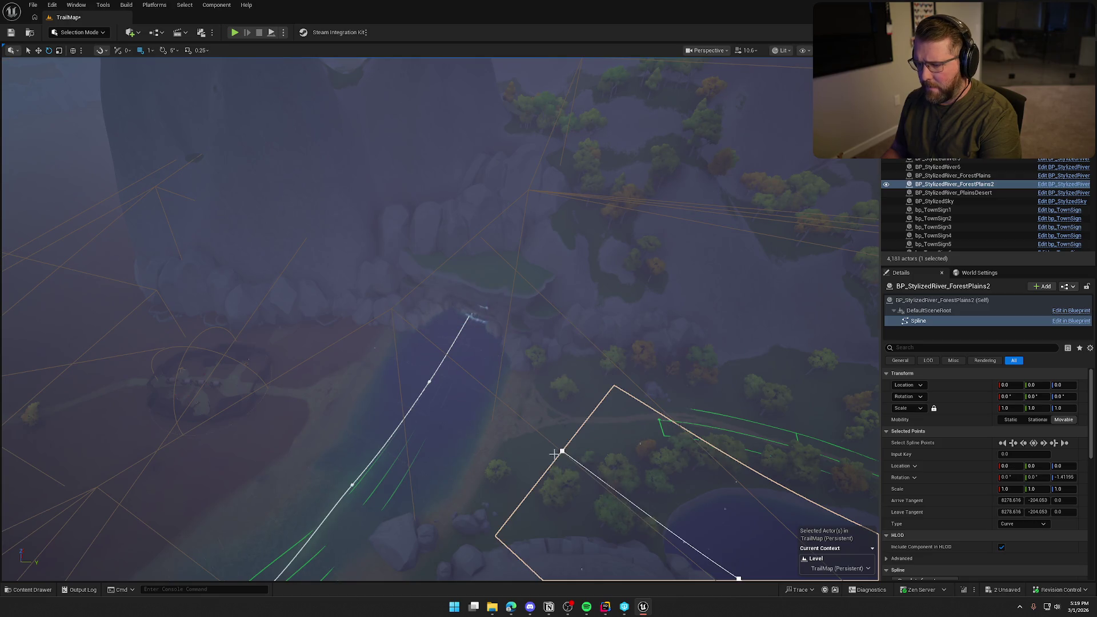
- Move and rotate the remaining spline points so the spline runs straight to the far shore
{"action": "key", "text": "f"}
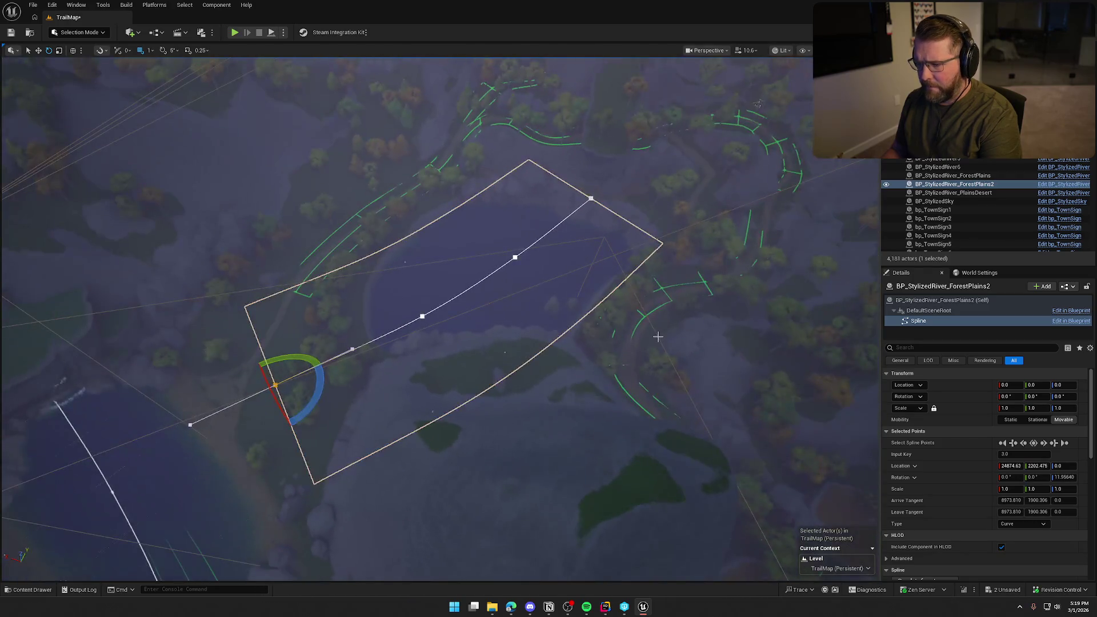
{"action": "left_click", "coordinate": [421, 315]}
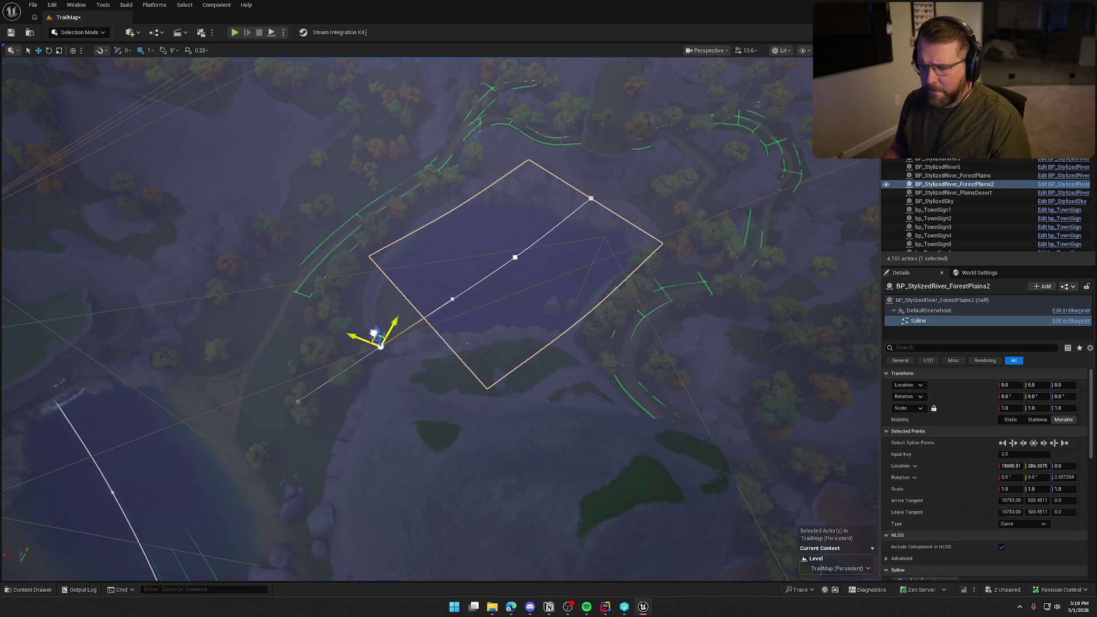
{"action": "left_click_drag", "start_coordinate": [373, 334], "coordinate": [354, 351]}
{"action": "key", "text": "f"}
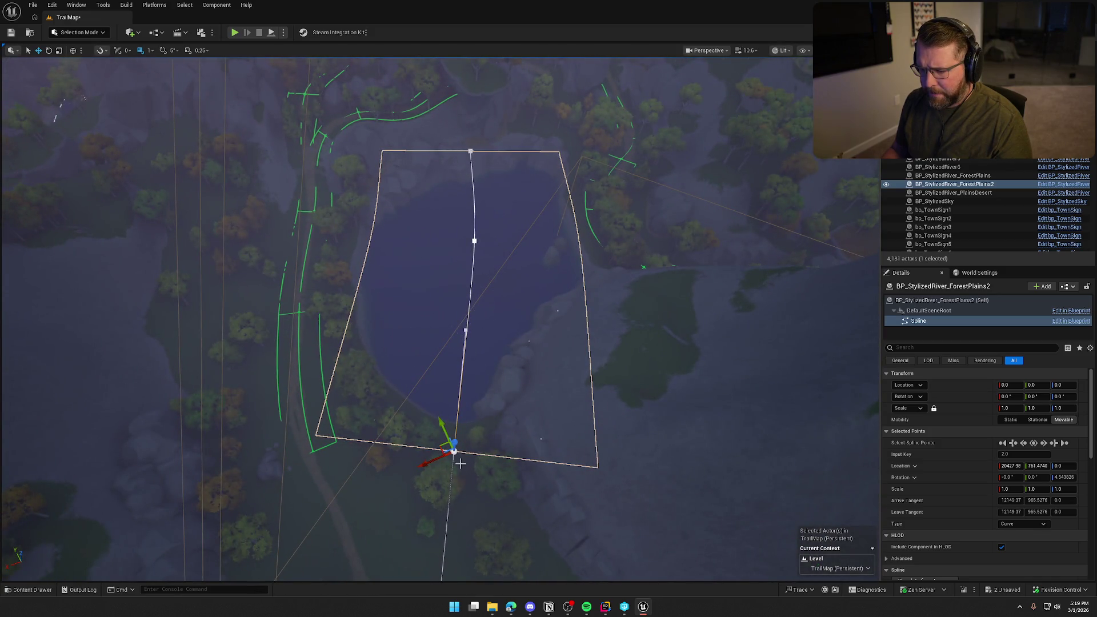
{"action": "left_click_drag", "start_coordinate": [455, 481], "coordinate": [451, 507]}
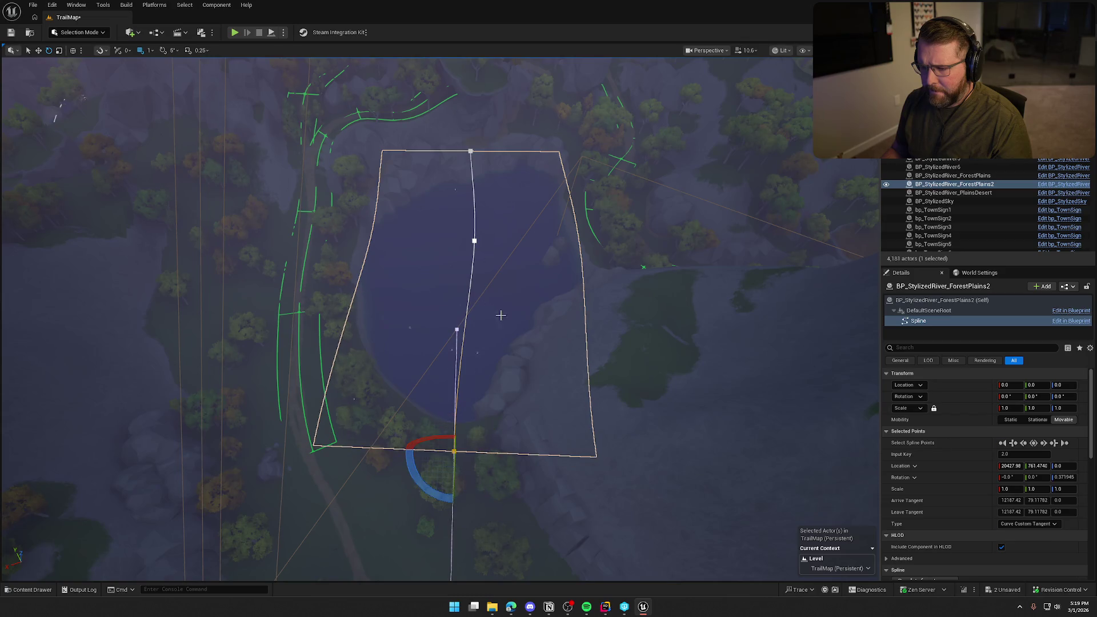
{"action": "left_click", "coordinate": [473, 243]}
{"action": "left_click_drag", "start_coordinate": [448, 275], "coordinate": [459, 273]}
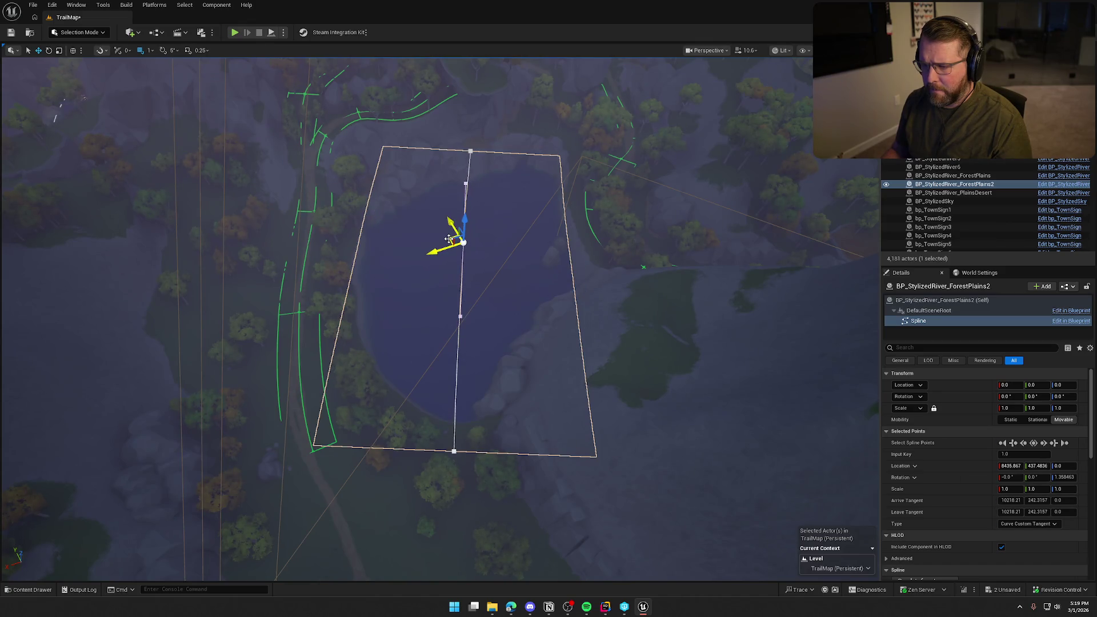
{"action": "left_click_drag", "start_coordinate": [451, 239], "coordinate": [452, 239]}
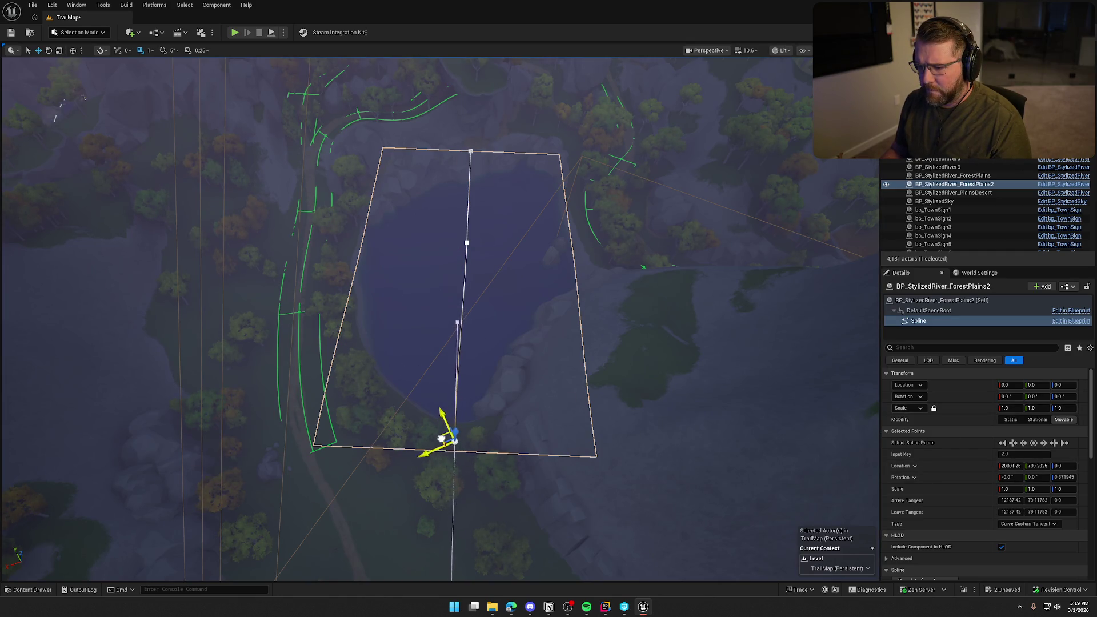
{"action": "left_click_drag", "start_coordinate": [444, 427], "coordinate": [445, 427]}
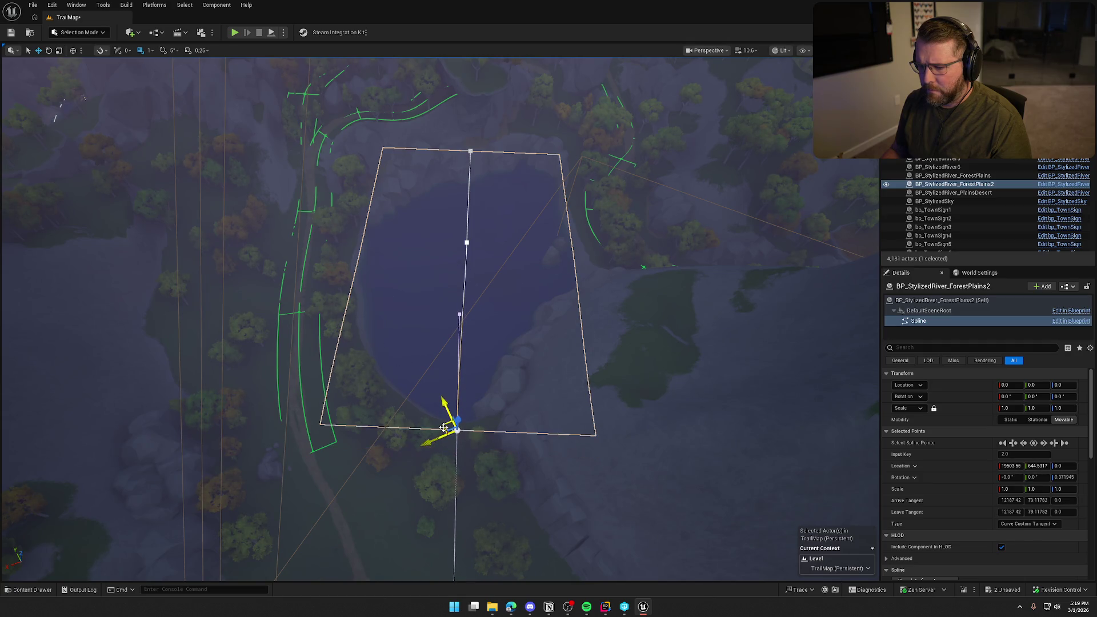
{"action": "key", "text": "w"}
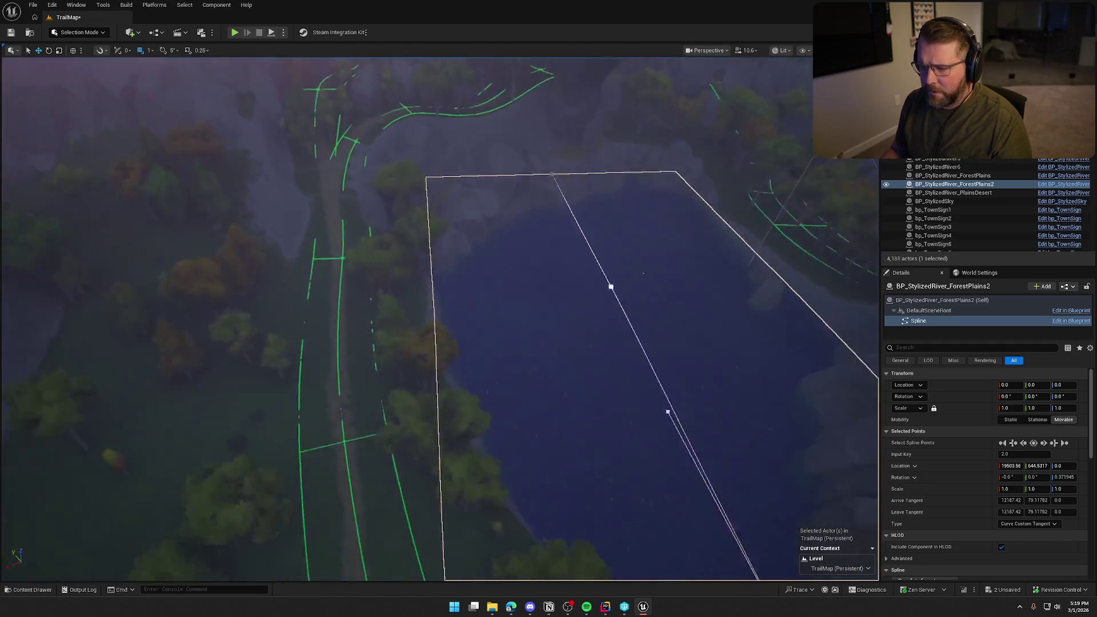
{"action": "scroll", "coordinate": [493, 326], "scroll_direction": "down", "scroll_amount": 10}
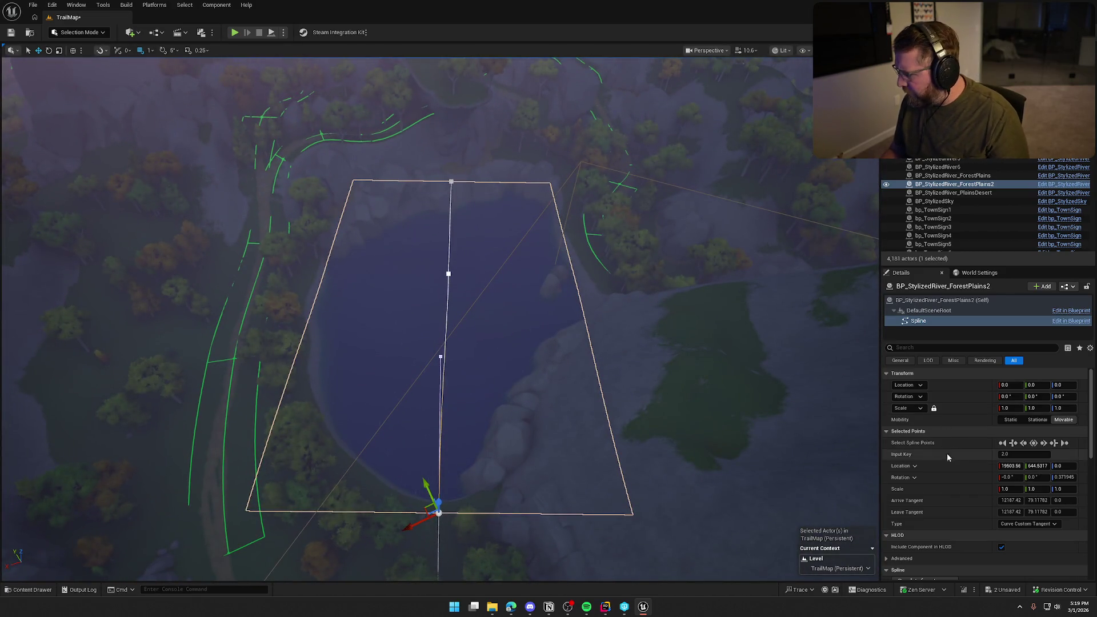
- Change BP_StylizedRiver_ForestPlains2's River Width in Details to 15000 and inspect the widened water
{"action": "left_click", "coordinate": [954, 184]}
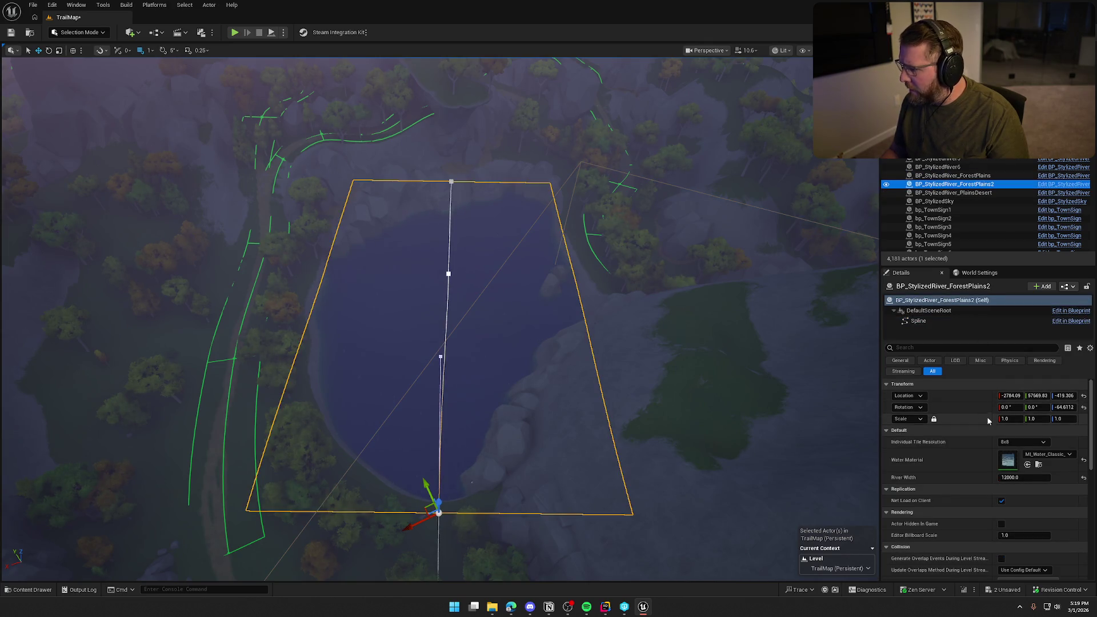
{"action": "left_click", "coordinate": [1014, 477]}
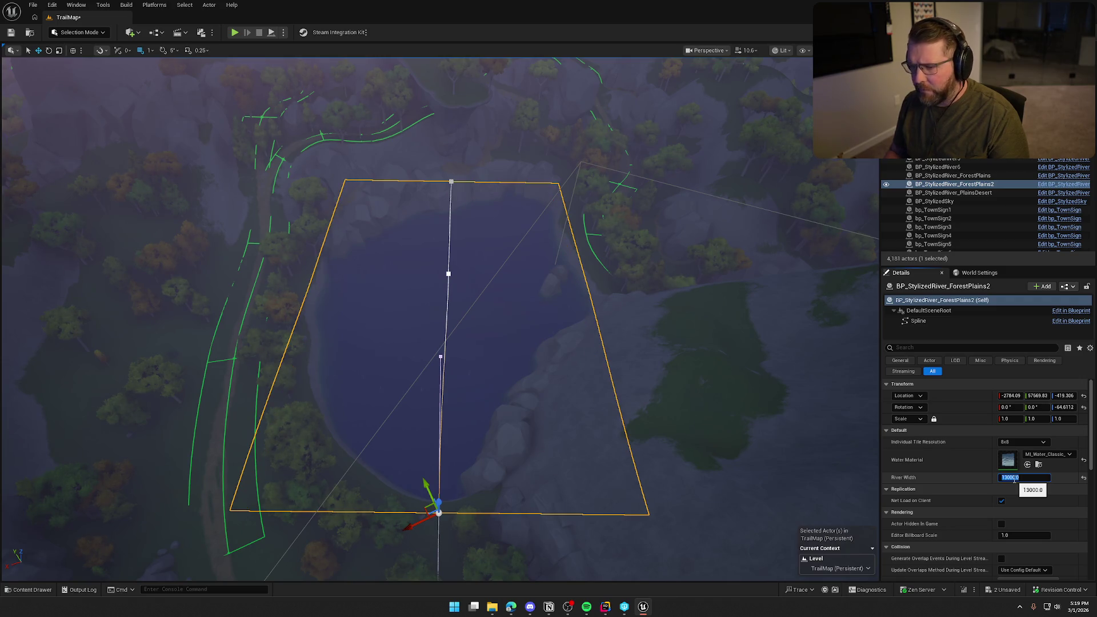
{"action": "key", "text": "Return"}
{"action": "left_click_drag", "start_coordinate": [701, 365], "coordinate": [651, 261]}
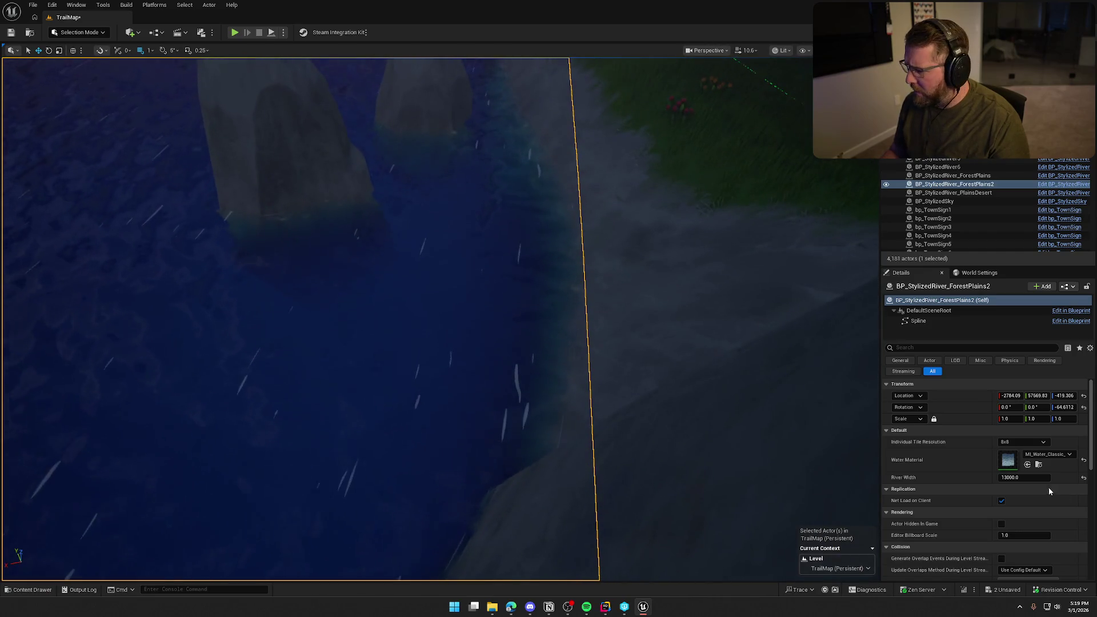
{"action": "left_click", "coordinate": [1024, 477]}
{"action": "type", "text": "15000"}
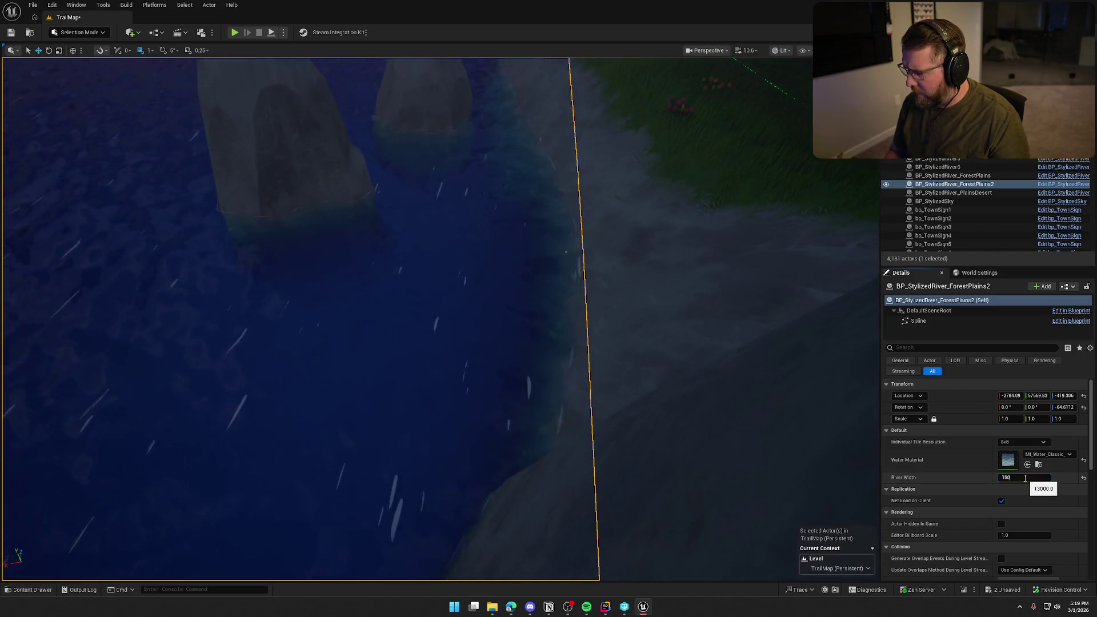
{"action": "key", "text": "Return"}
{"action": "key", "text": "f"}
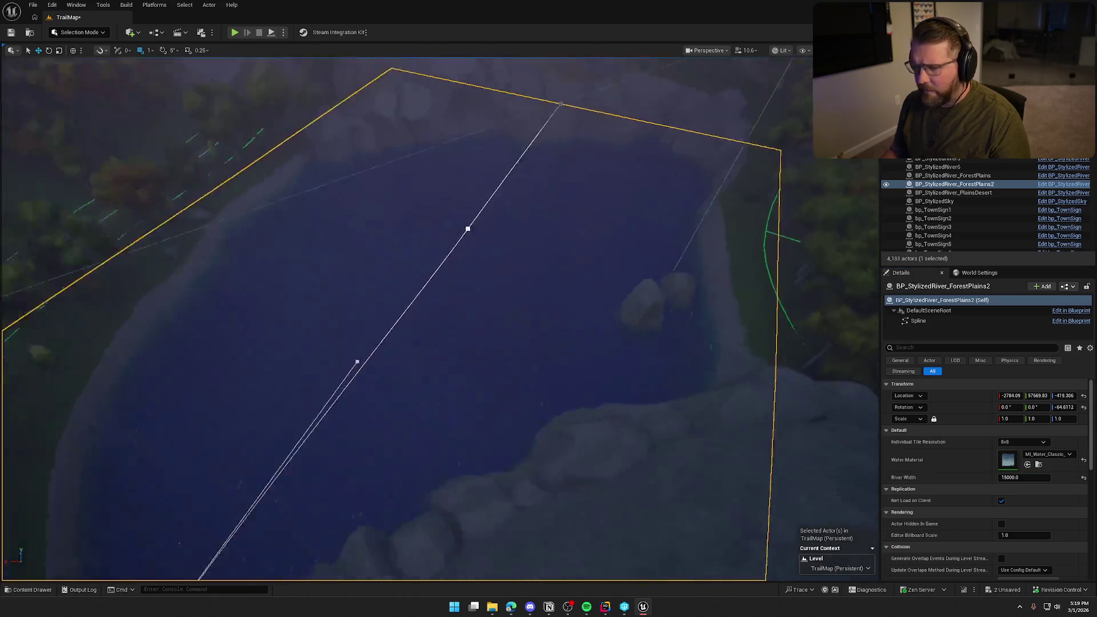
{"action": "mouse_move", "coordinate": [355, 217]}
{"action": "left_mouse_down"}
{"action": "mouse_move", "coordinate": [337, 200]}
{"action": "mouse_move", "coordinate": [414, 192]}
{"action": "mouse_move", "coordinate": [320, 235]}
{"action": "left_mouse_up"}
{"action": "key", "text": "Escape"}
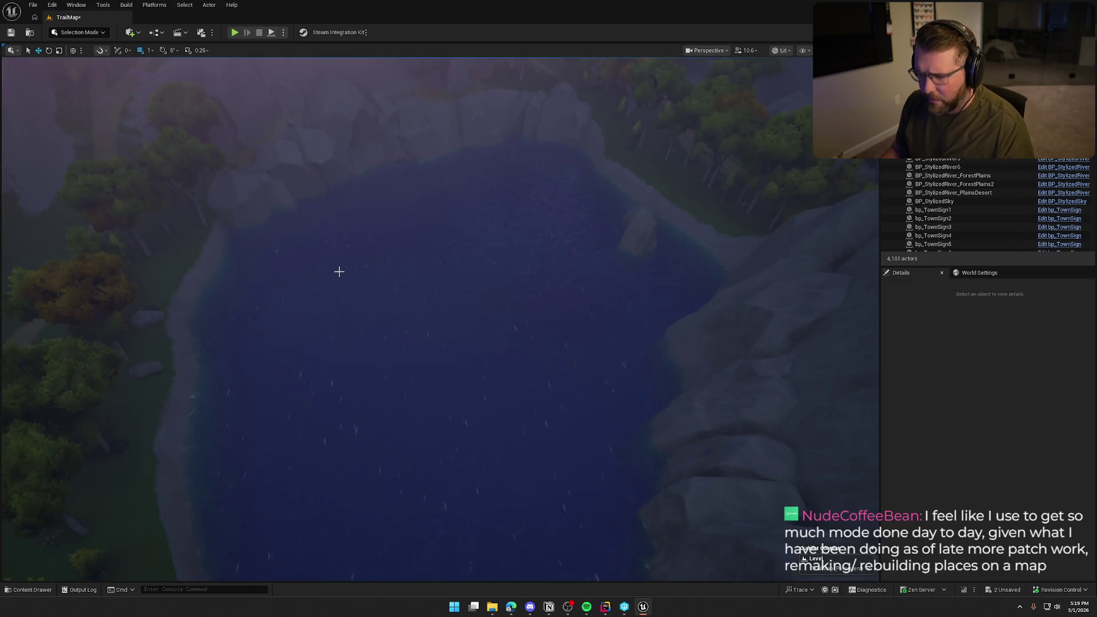
- Select bp_RiverLogic_ForestPlains and Alt-drag a copy over the pond
{"action": "scroll", "coordinate": [338, 269], "scroll_direction": "down", "scroll_amount": 5}
{"action": "left_click", "coordinate": [427, 278]}
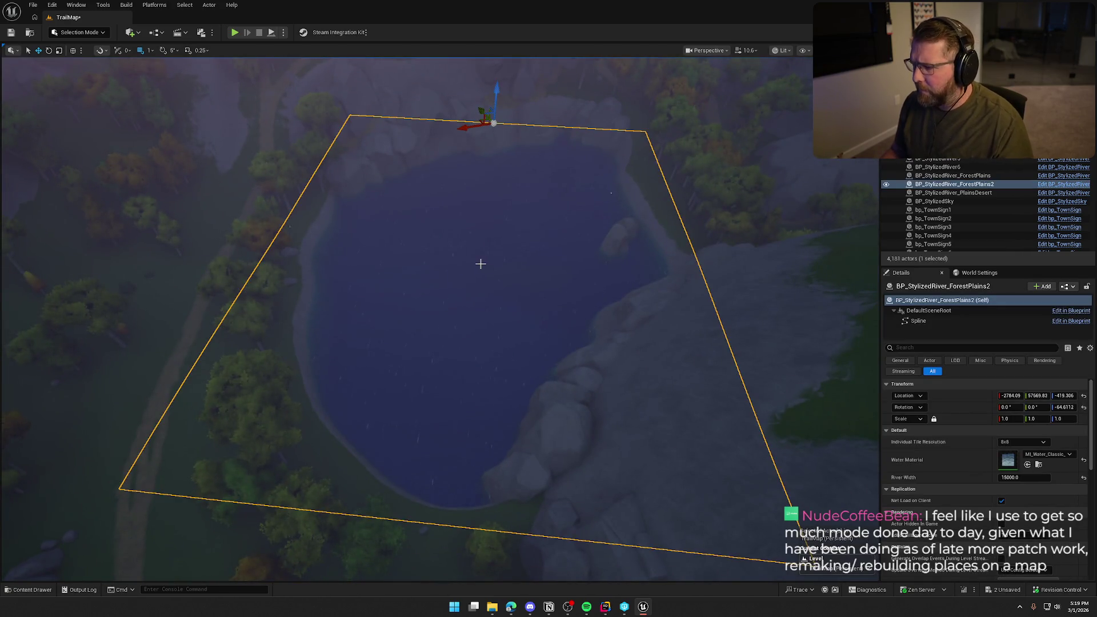
{"action": "mouse_move", "coordinate": [480, 263]}
{"action": "left_mouse_down"}
{"action": "mouse_move", "coordinate": [471, 183]}
{"action": "mouse_move", "coordinate": [578, 259]}
{"action": "left_mouse_up"}
{"action": "left_click", "coordinate": [573, 236]}
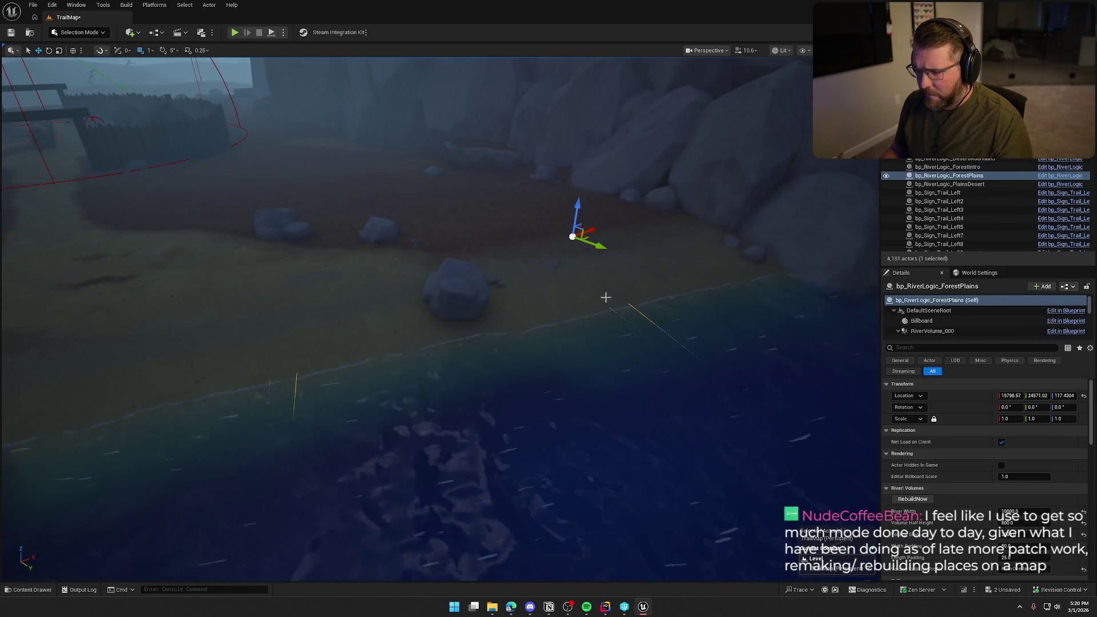
{"action": "mouse_move", "coordinate": [605, 297]}
{"action": "left_mouse_down"}
{"action": "mouse_move", "coordinate": [609, 400]}
{"action": "mouse_move", "coordinate": [399, 311]}
{"action": "left_mouse_up"}
{"action": "mouse_move", "coordinate": [290, 325]}
{"action": "left_mouse_down", "text": "alt"}
{"action": "mouse_move", "coordinate": [321, 315]}
{"action": "mouse_move", "coordinate": [331, 269]}
{"action": "mouse_move", "coordinate": [531, 210]}
{"action": "left_mouse_up", "text": "alt"}
- Raise the bp_RiverLogic_ForestPlains2 copy to Z 377.4304
{"action": "mouse_move", "coordinate": [592, 426]}
{"action": "left_mouse_down"}
{"action": "mouse_move", "coordinate": [537, 423]}
{"action": "mouse_move", "coordinate": [592, 426]}
{"action": "left_mouse_up"}
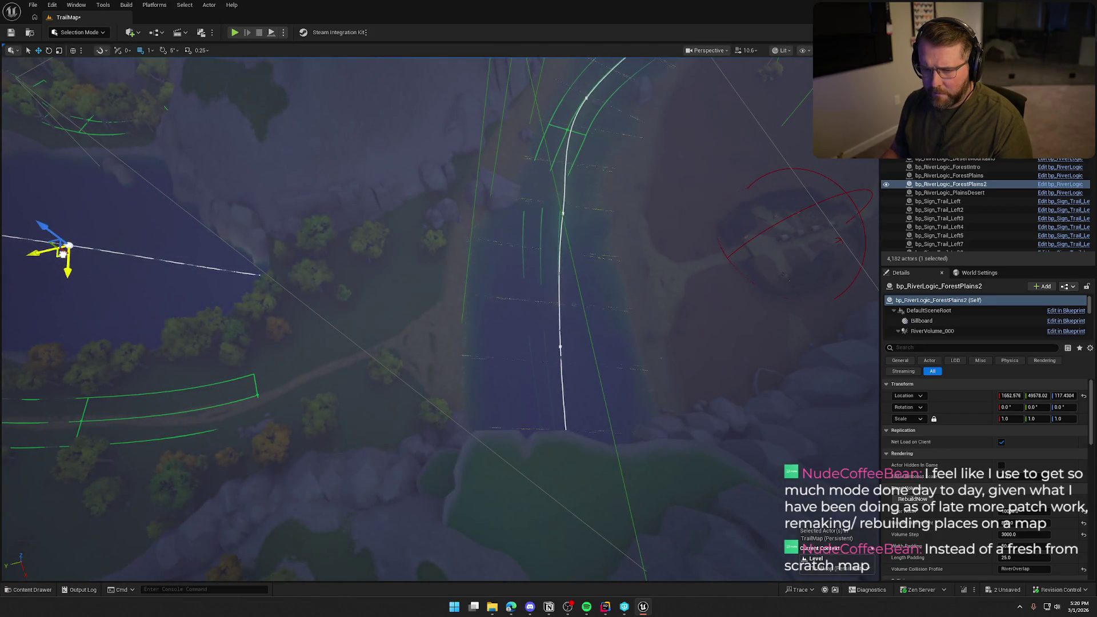
{"action": "key", "text": "f"}
{"action": "left_click_drag", "start_coordinate": [304, 239], "coordinate": [304, 239], "text": "alt"}
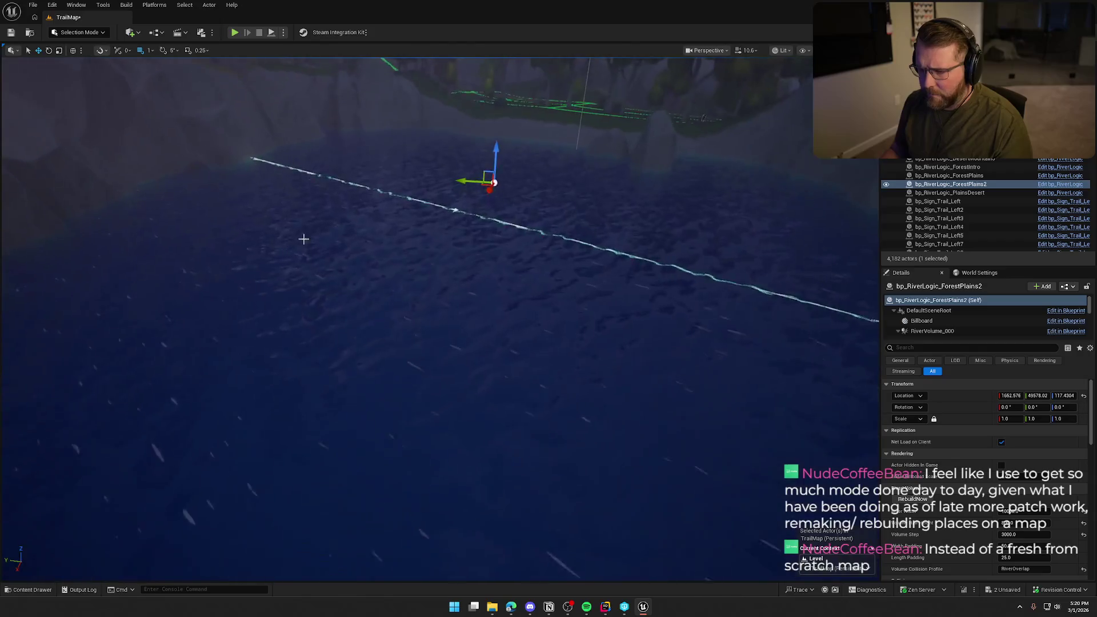
{"action": "left_click_drag", "start_coordinate": [496, 163], "coordinate": [498, 136]}
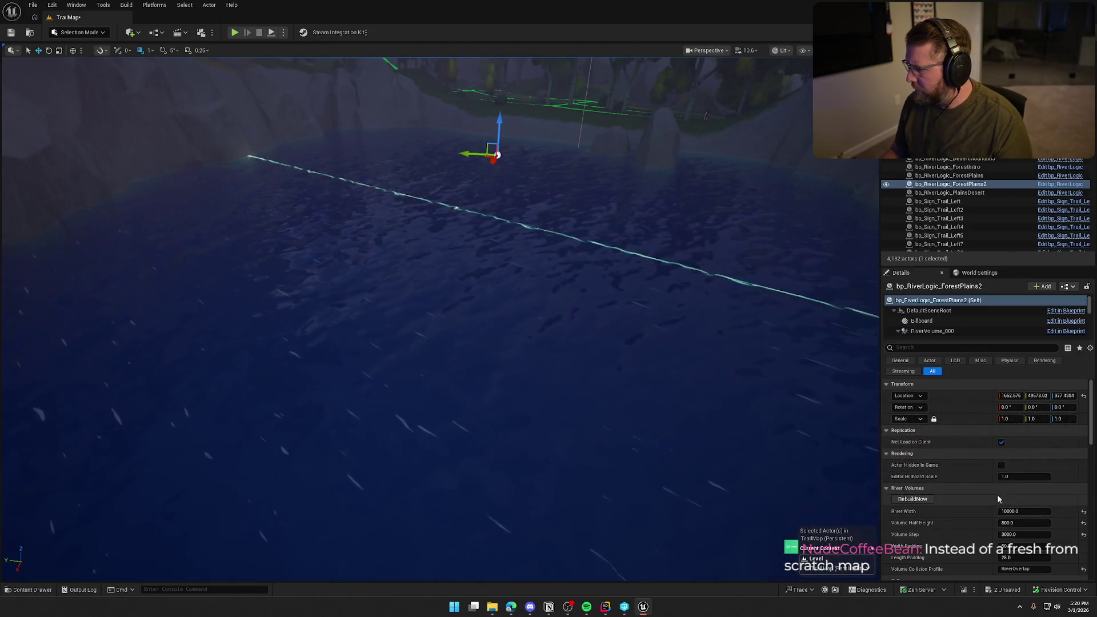
- Set Spline Source Actor to BP_StylizedRiver_ForestPlains2 using the eyedropper
{"action": "scroll", "coordinate": [997, 495], "scroll_direction": "down", "scroll_amount": 5}
{"action": "left_click", "coordinate": [1070, 472]}
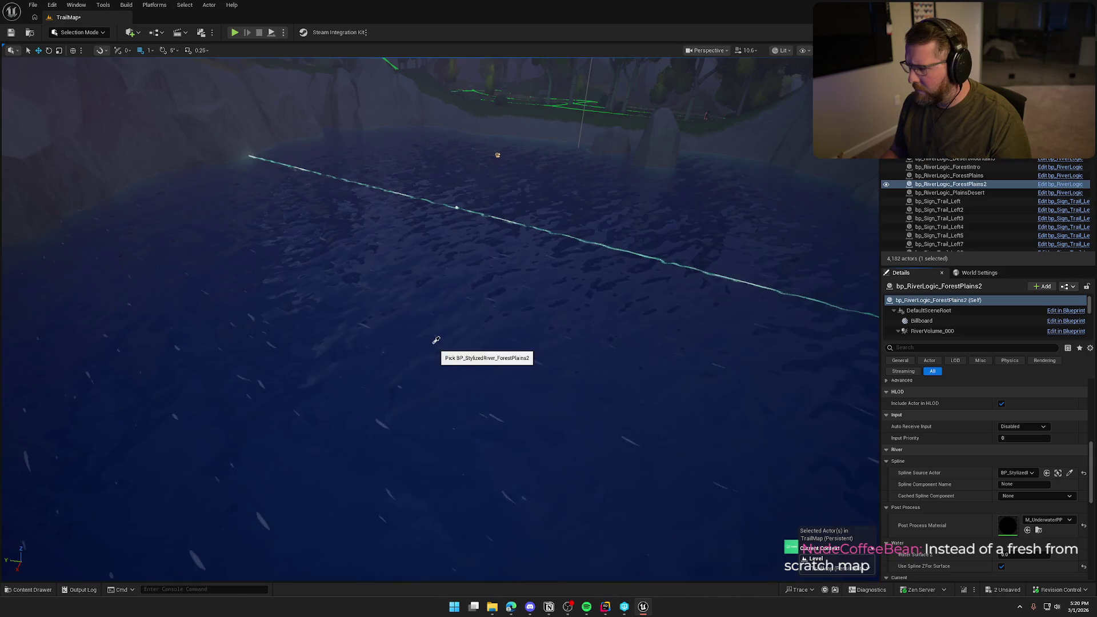
{"action": "left_click", "coordinate": [436, 341]}
{"action": "left_click_drag", "start_coordinate": [551, 290], "coordinate": [551, 289], "text": "alt"}
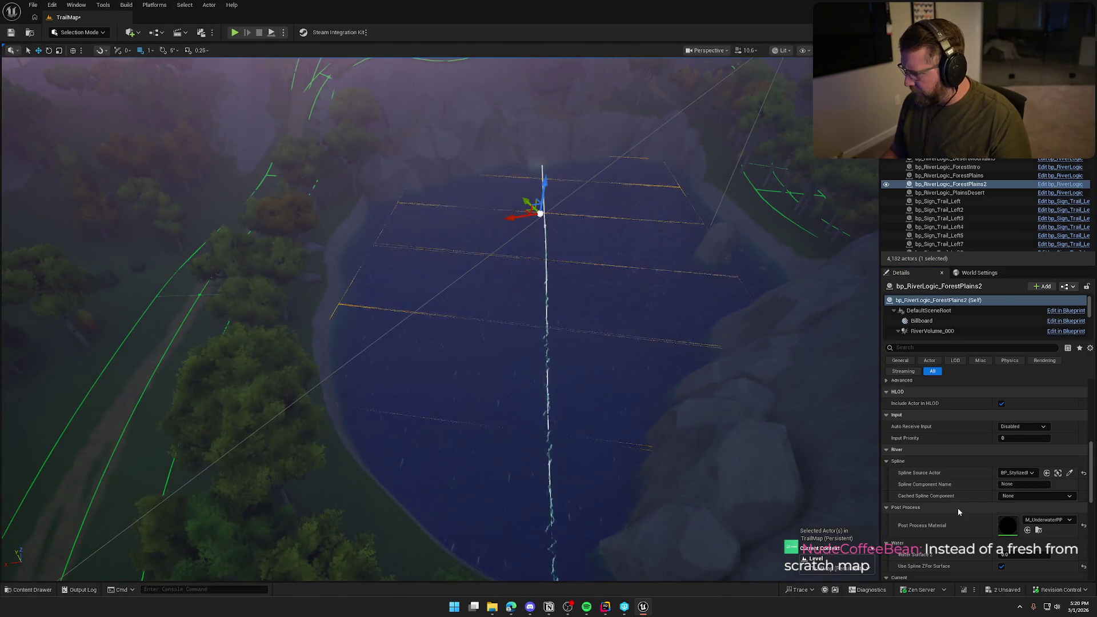
- Set Volumes River Width to 15000, then clear the selection
{"action": "scroll", "coordinate": [958, 508], "scroll_direction": "down", "scroll_amount": 5}
{"action": "left_click", "coordinate": [1023, 474]}
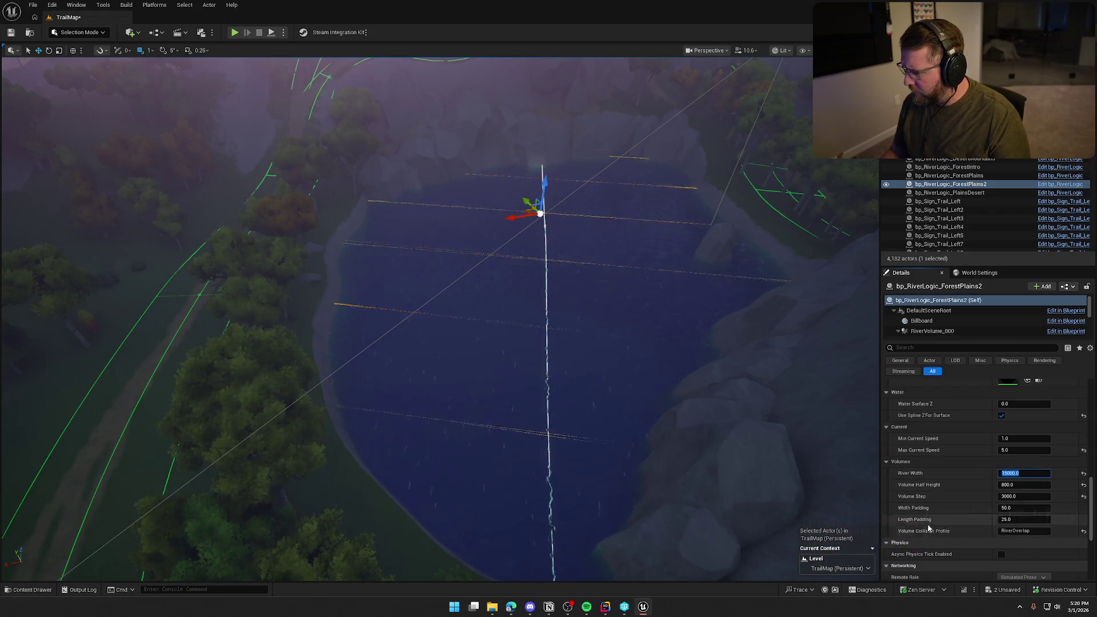
{"action": "left_click_drag", "start_coordinate": [612, 335], "coordinate": [615, 337]}
{"action": "key", "text": "Escape"}
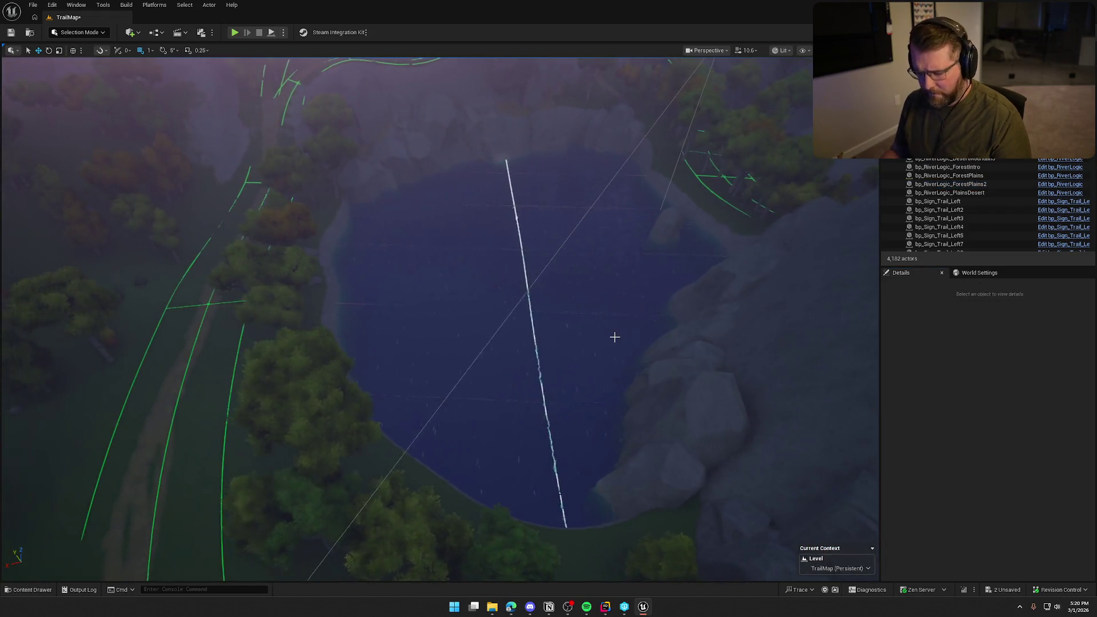
- Hide overlays and save TrailMap, letting Building Navigation finish
{"action": "key", "text": "g"}
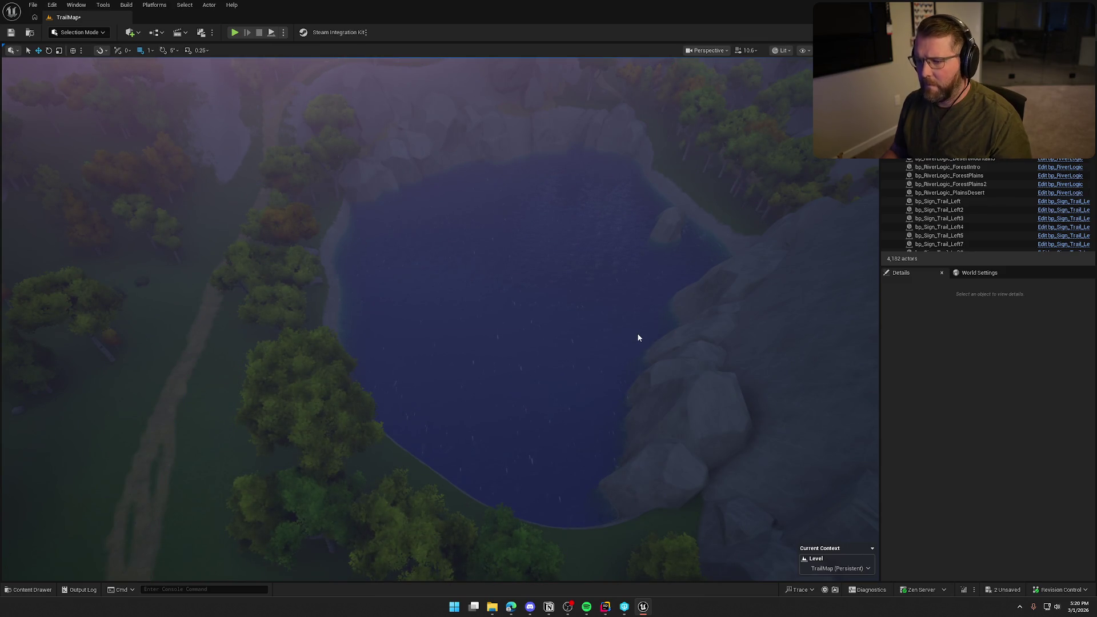
{"action": "key", "text": "ctrl+s"}
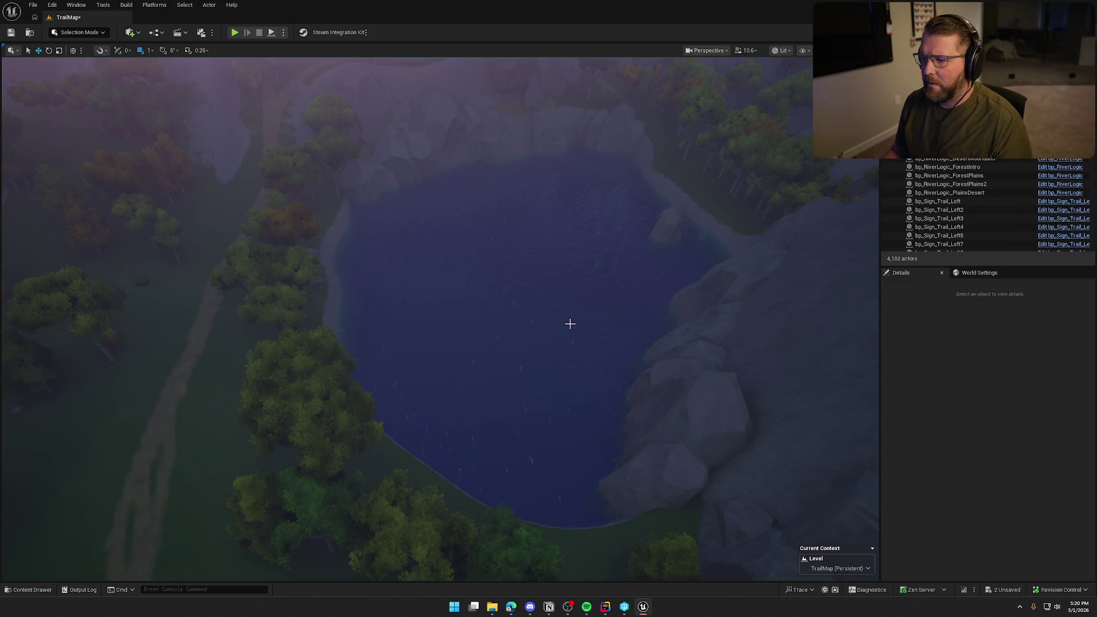
{"action": "scroll", "coordinate": [529, 309], "scroll_direction": "up", "scroll_amount": 3}
- Show overlays again and select bp_RiverLogic_ForestPlains2 beneath the pond
{"action": "key", "text": "g"}
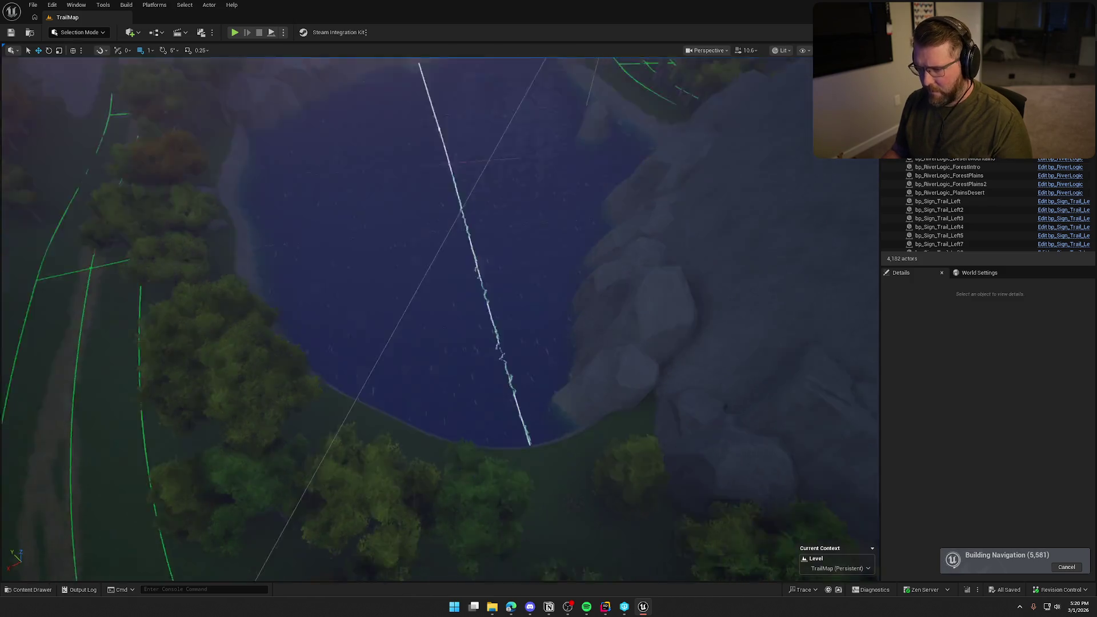
{"action": "scroll", "coordinate": [440, 319], "scroll_direction": "up", "scroll_amount": 5}
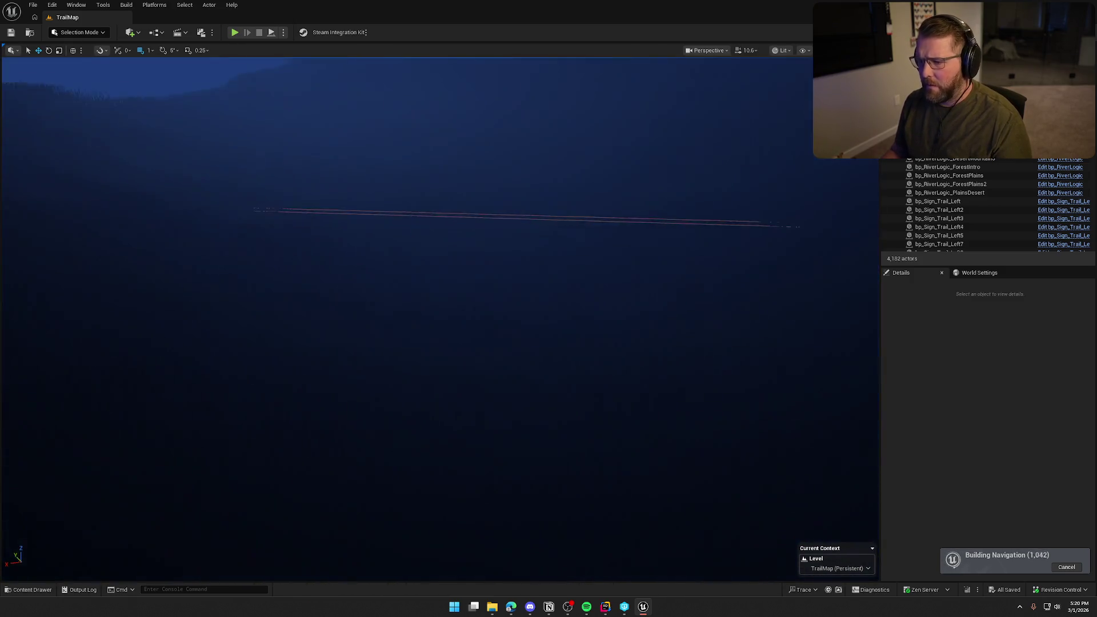
{"action": "scroll", "coordinate": [525, 308], "scroll_direction": "down", "scroll_amount": 5}
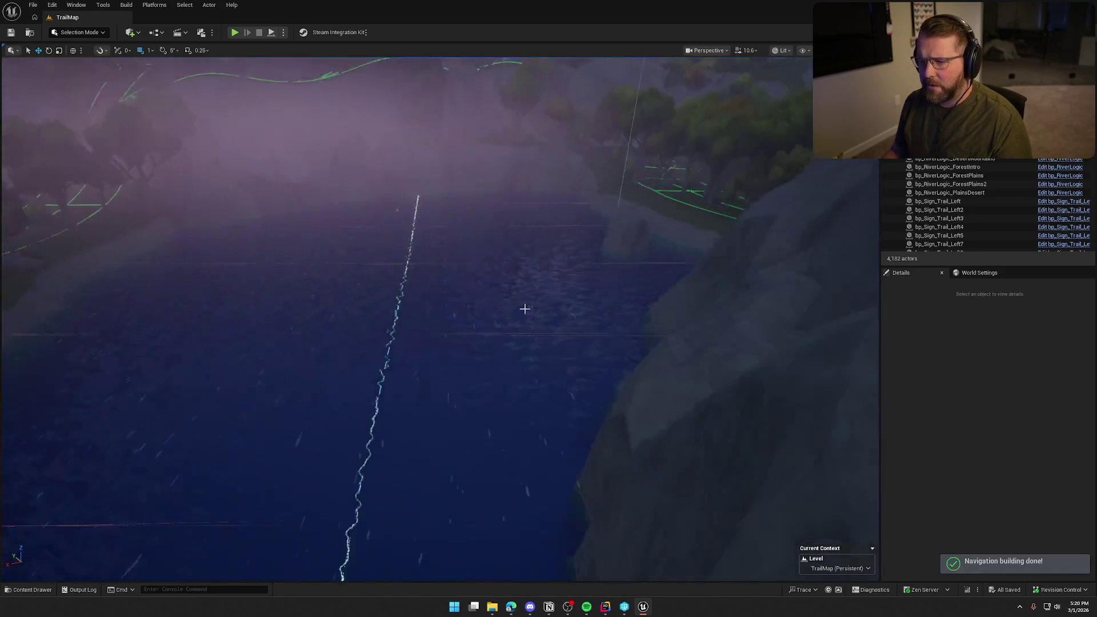
{"action": "scroll", "coordinate": [525, 309], "scroll_direction": "down", "scroll_amount": 1}
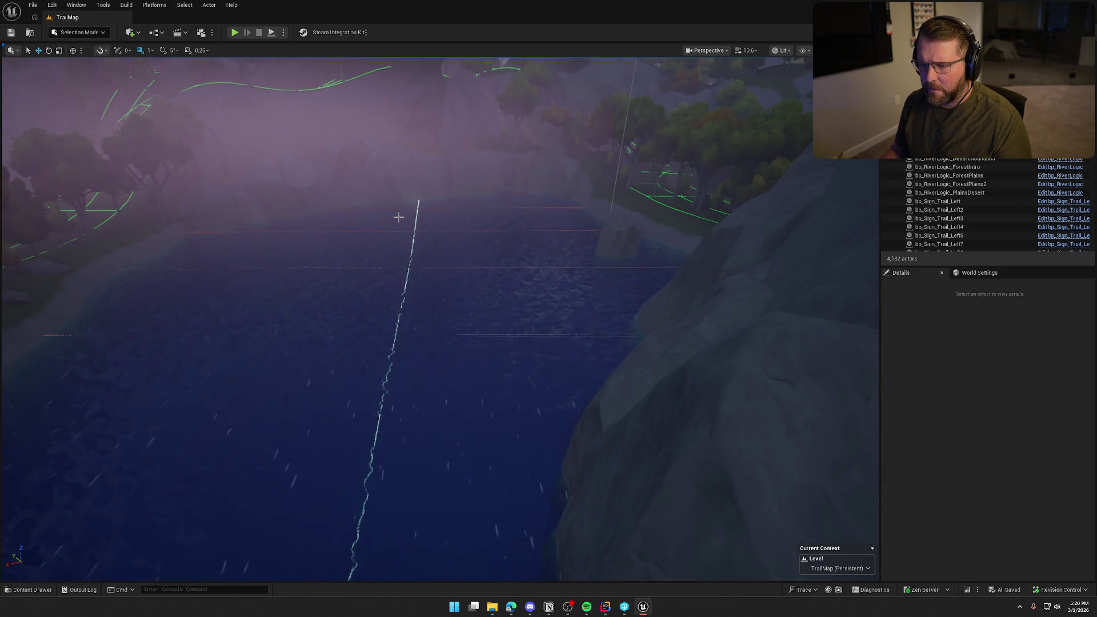
{"action": "left_click", "coordinate": [399, 217]}
- Set River Volumes Half Height to 1000 and Volume Step to 15000
{"action": "scroll", "coordinate": [689, 396], "scroll_direction": "down", "scroll_amount": 5}
{"action": "mouse_move", "coordinate": [689, 396]}
{"action": "left_mouse_down"}
{"action": "mouse_move", "coordinate": [689, 343]}
{"action": "mouse_move", "coordinate": [689, 385]}
{"action": "left_mouse_up"}
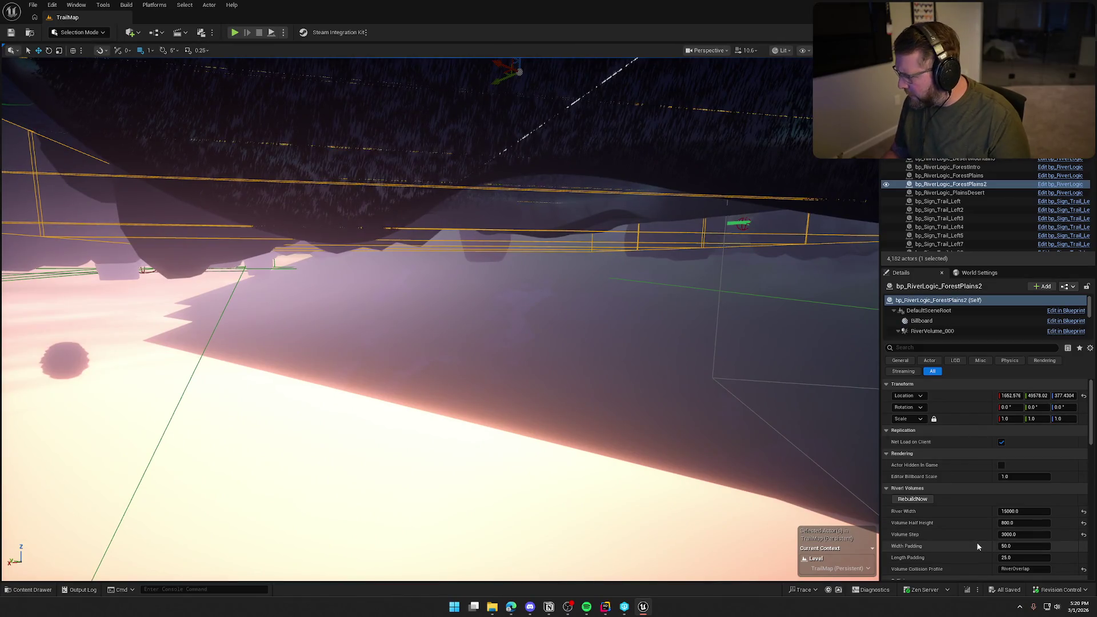
{"action": "scroll", "coordinate": [977, 543], "scroll_direction": "down", "scroll_amount": 3}
{"action": "type", "text": "1000"}
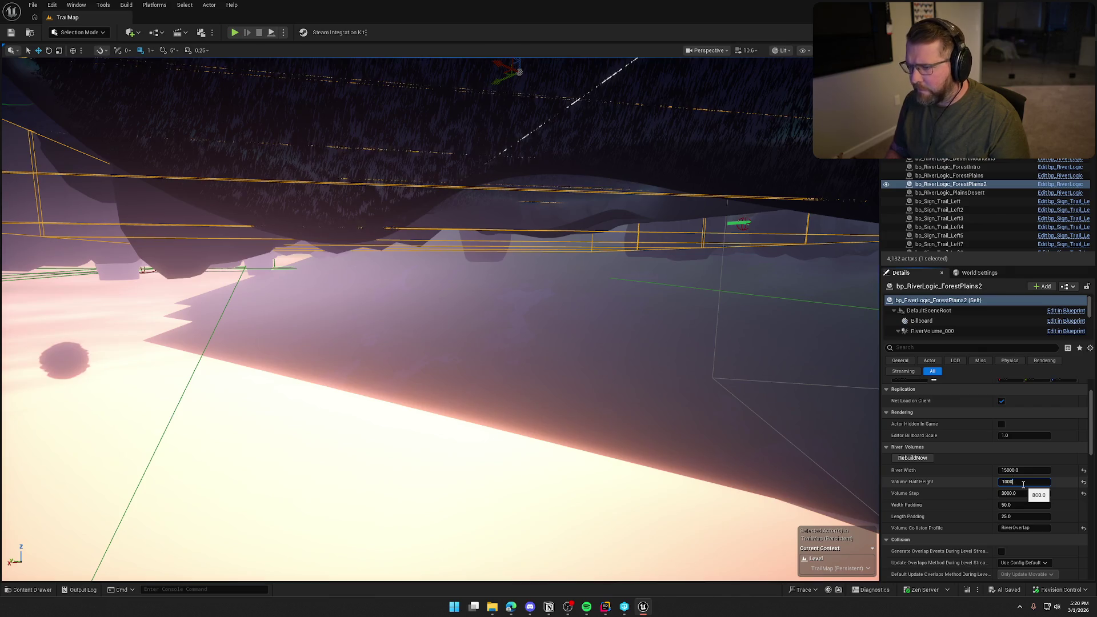
{"action": "key", "text": "Return"}
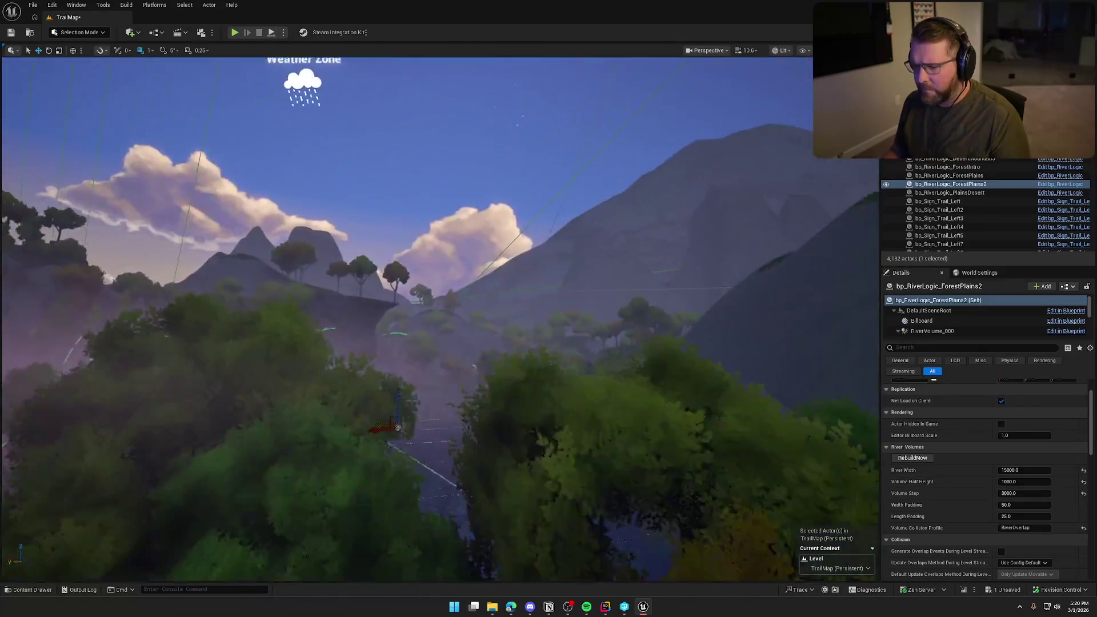
{"action": "mouse_move", "coordinate": [642, 317]}
{"action": "left_mouse_down"}
{"action": "mouse_move", "coordinate": [643, 343]}
{"action": "mouse_move", "coordinate": [642, 318]}
{"action": "left_mouse_up"}
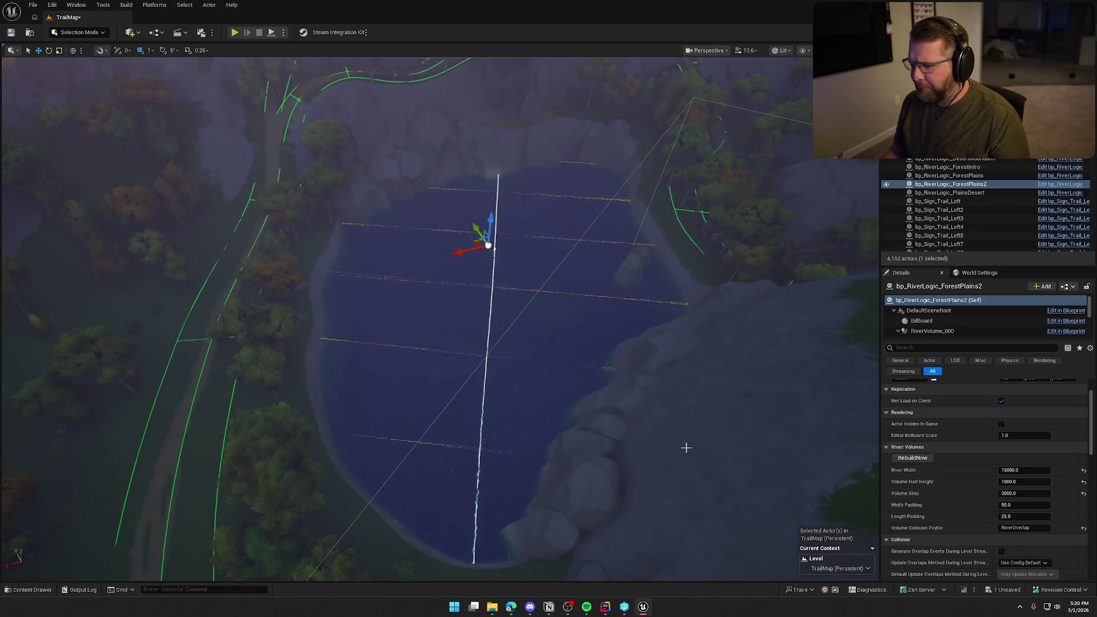
{"action": "left_click_drag", "start_coordinate": [686, 448], "coordinate": [820, 450]}
{"action": "left_click_drag", "start_coordinate": [1023, 493], "coordinate": [1069, 493]}
{"action": "type", "text": "15000"}
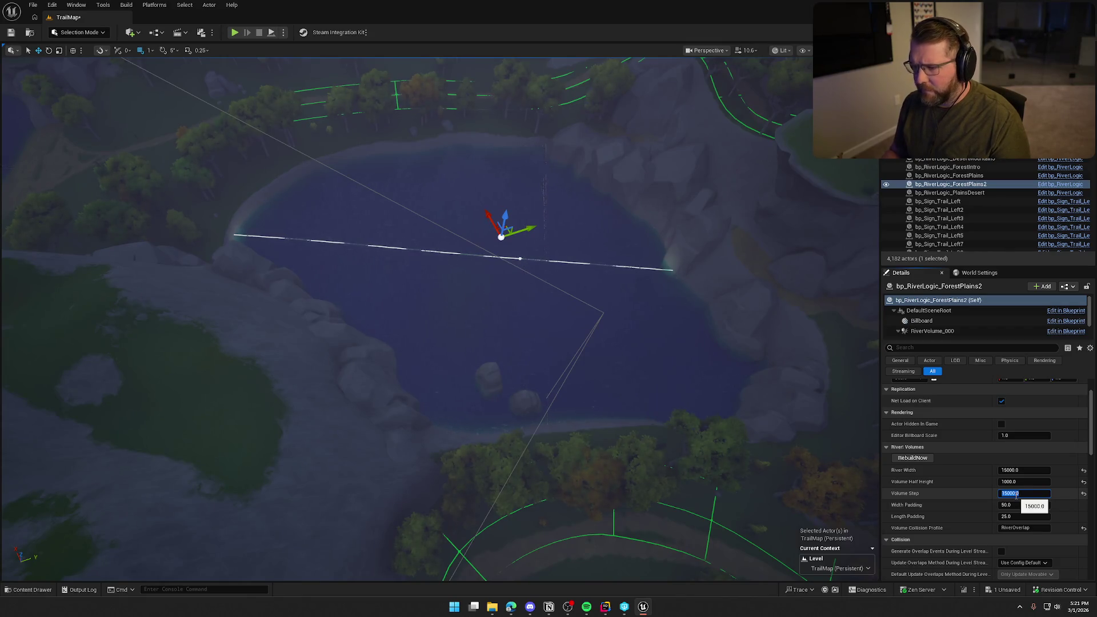
{"action": "mouse_move", "coordinate": [733, 372]}
{"action": "left_mouse_down"}
{"action": "mouse_move", "coordinate": [717, 257]}
{"action": "mouse_move", "coordinate": [702, 312]}
{"action": "mouse_move", "coordinate": [699, 300]}
{"action": "mouse_move", "coordinate": [735, 300]}
{"action": "left_mouse_up"}
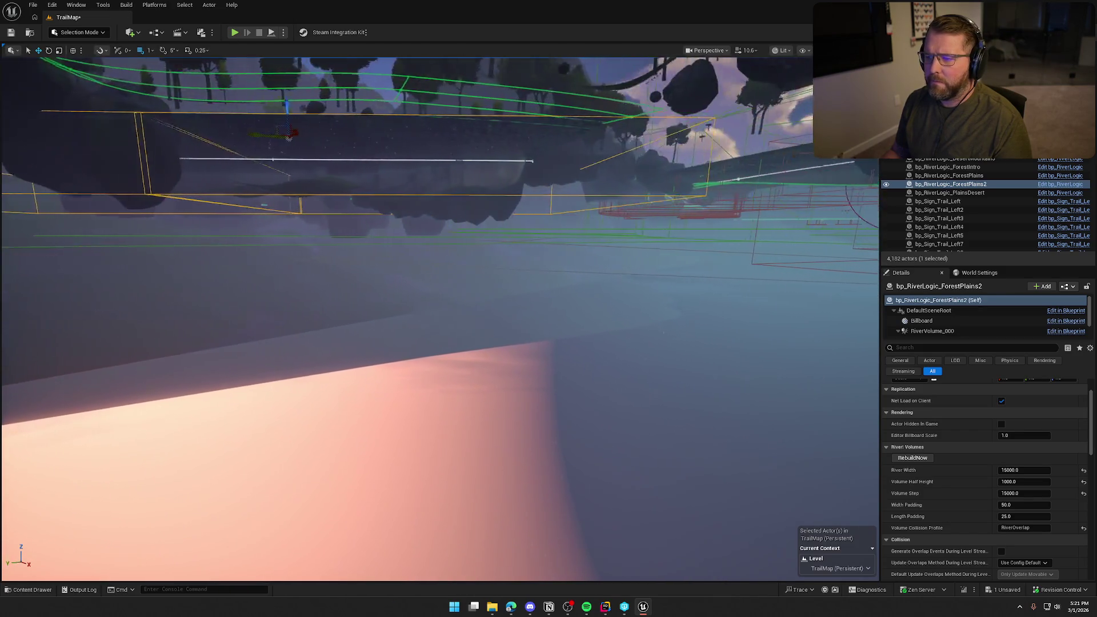
- Inspect the pond, deselect the river logic, and save TrailMap
{"action": "key", "text": "f"}
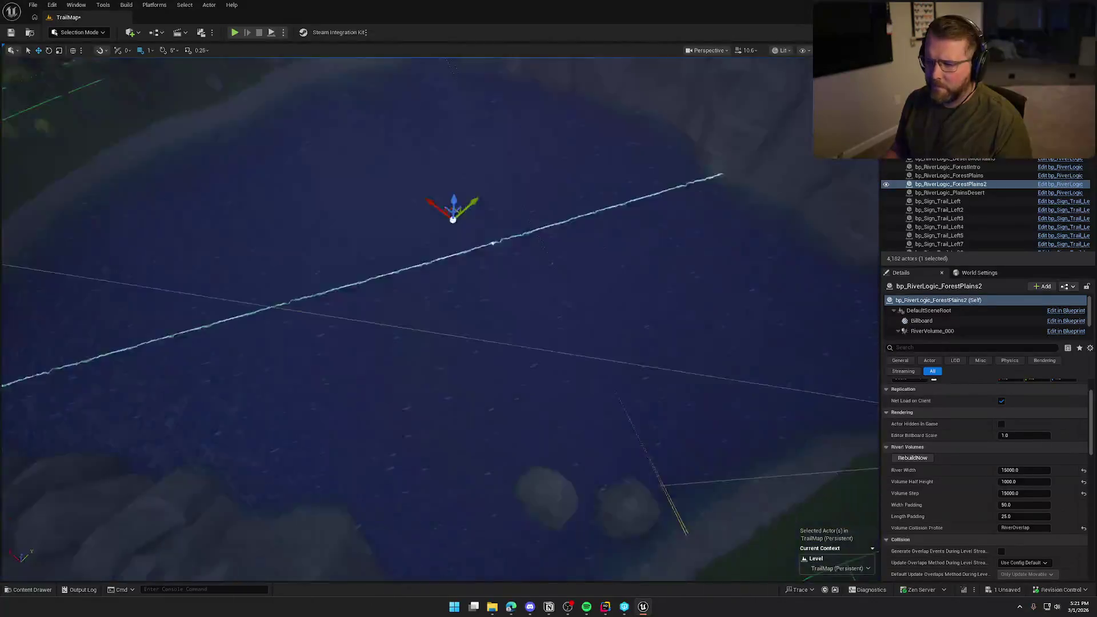
{"action": "left_click_drag", "start_coordinate": [686, 350], "coordinate": [700, 350]}
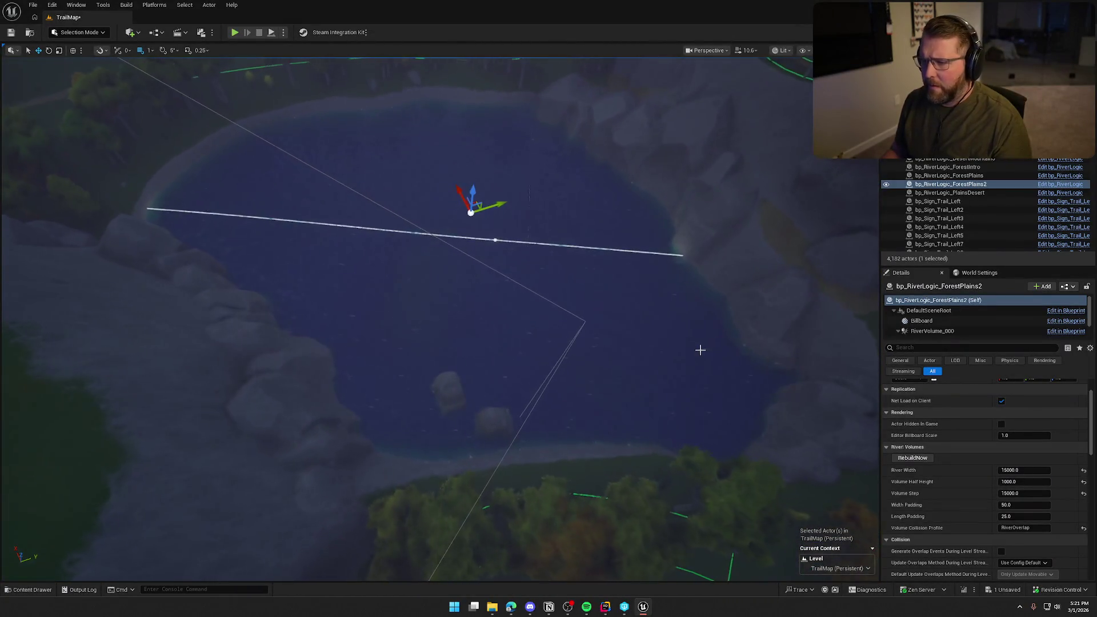
{"action": "key", "text": "Escape"}
{"action": "key", "text": "ctrl+s"}
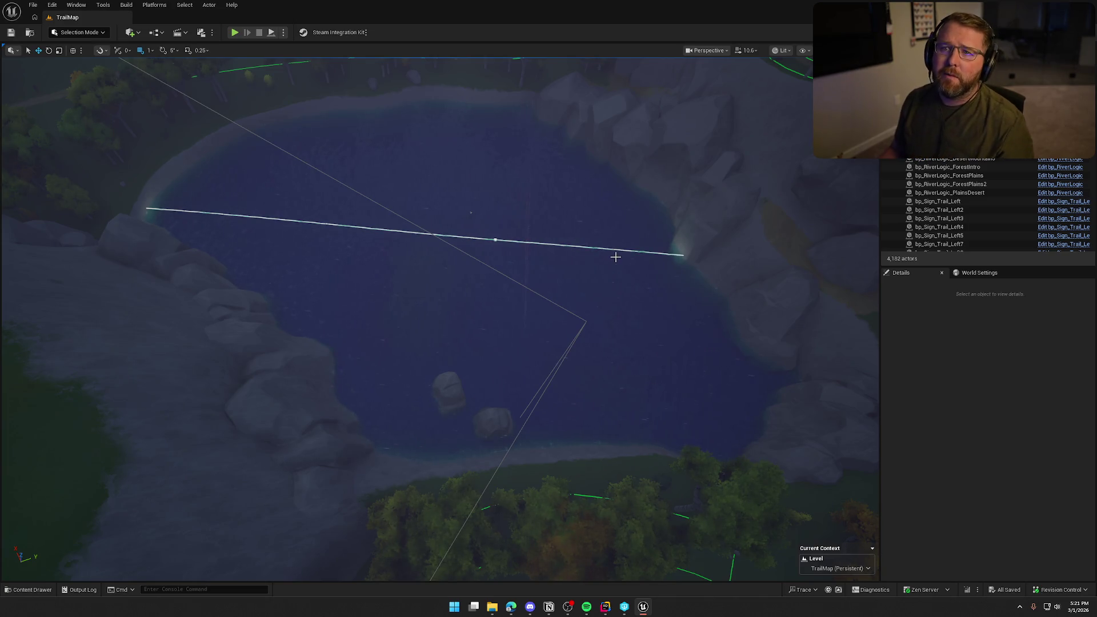
- Select bp_RiverLogic_ForestPlains2 and review its Current speeds and Volumes sizes in Details
{"action": "scroll", "coordinate": [558, 243], "scroll_direction": "up", "scroll_amount": 5}
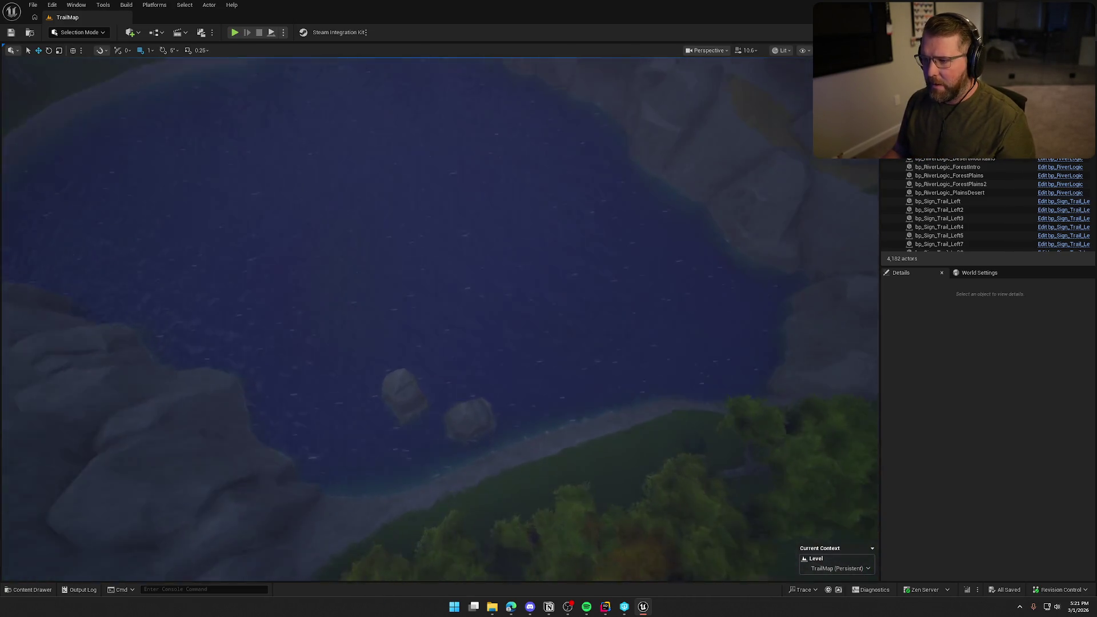
{"action": "scroll", "coordinate": [440, 320], "scroll_direction": "up", "scroll_amount": 2}
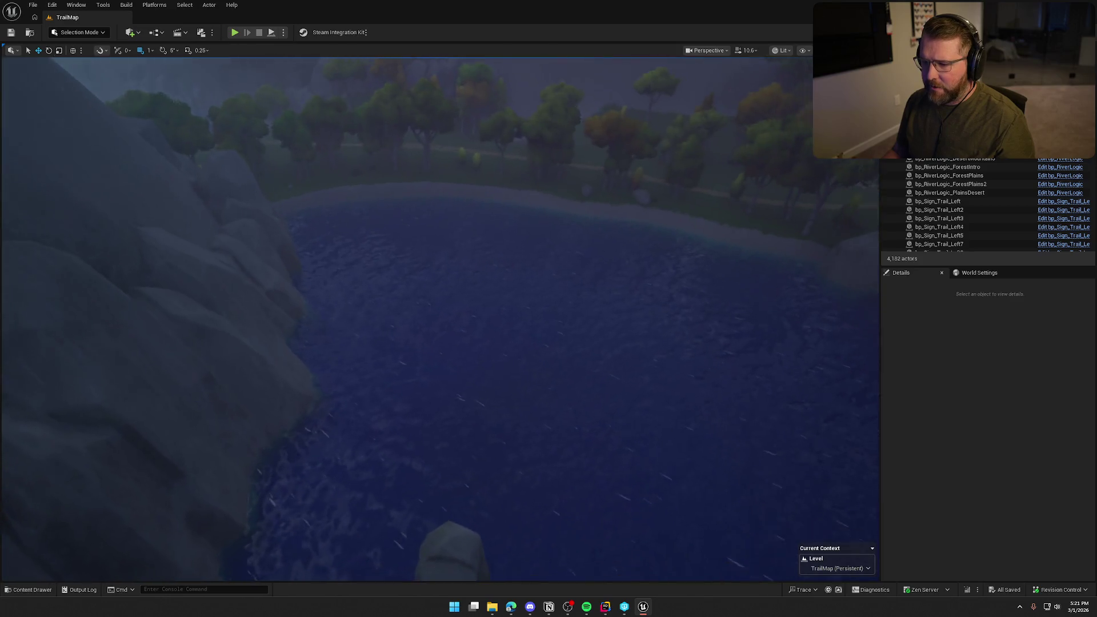
{"action": "scroll", "coordinate": [514, 308], "scroll_direction": "down", "scroll_amount": 5}
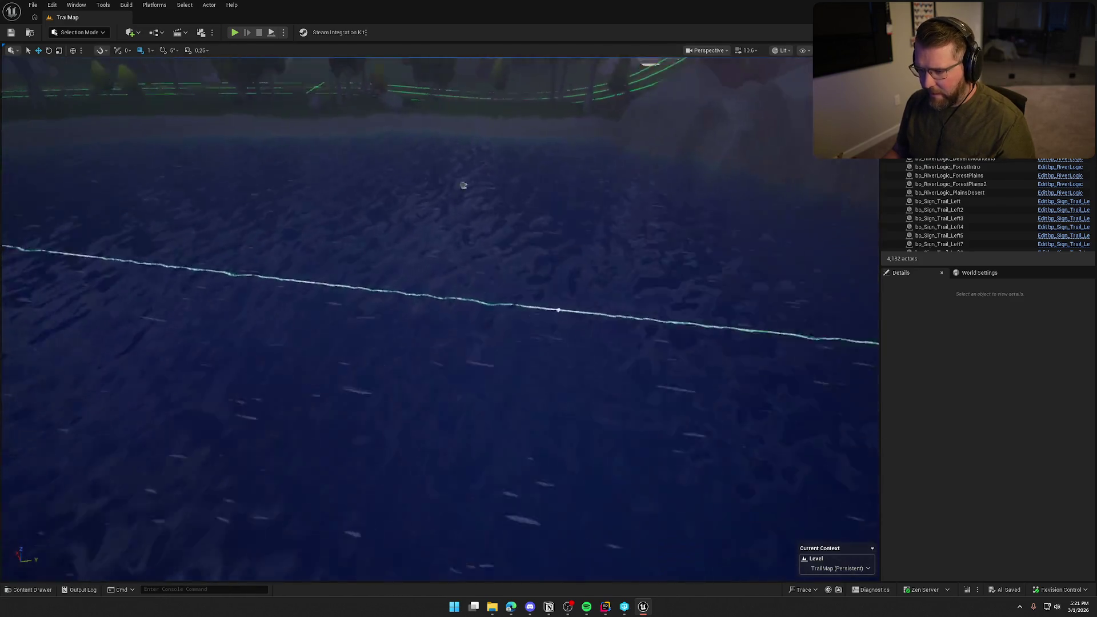
{"action": "left_click", "coordinate": [468, 135]}
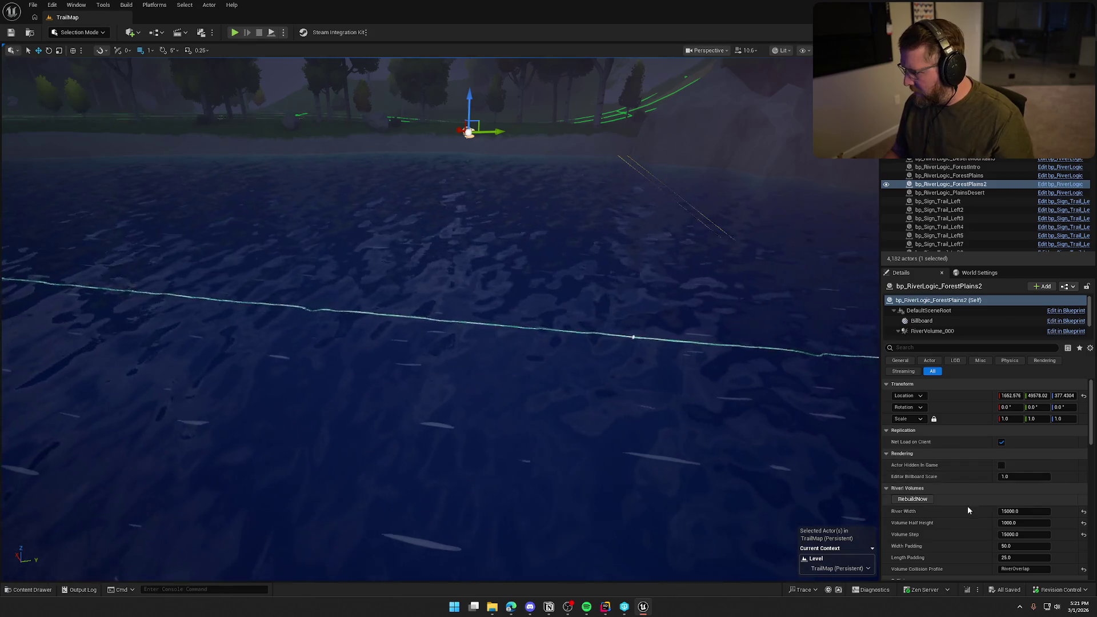
{"action": "scroll", "coordinate": [968, 507], "scroll_direction": "down", "scroll_amount": 5}
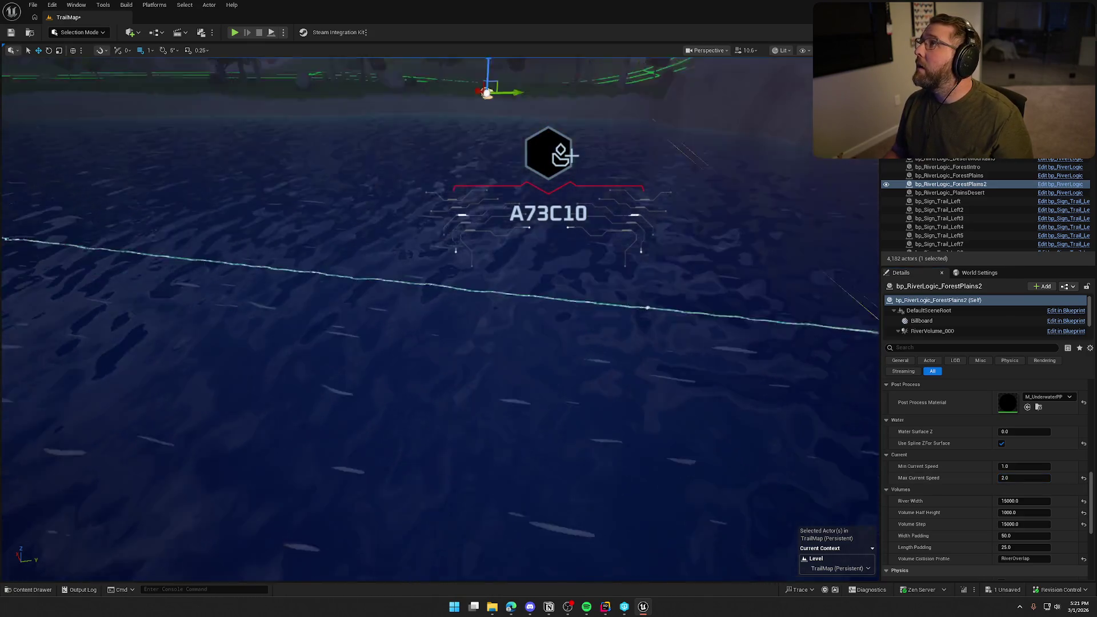
{"action": "mouse_move", "coordinate": [715, 311]}
{"action": "left_mouse_down"}
{"action": "mouse_move", "coordinate": [628, 331]}
{"action": "mouse_move", "coordinate": [658, 333]}
{"action": "mouse_move", "coordinate": [571, 332]}
{"action": "mouse_move", "coordinate": [617, 331]}
{"action": "mouse_move", "coordinate": [571, 331]}
{"action": "mouse_move", "coordinate": [595, 326]}
{"action": "left_mouse_up"}
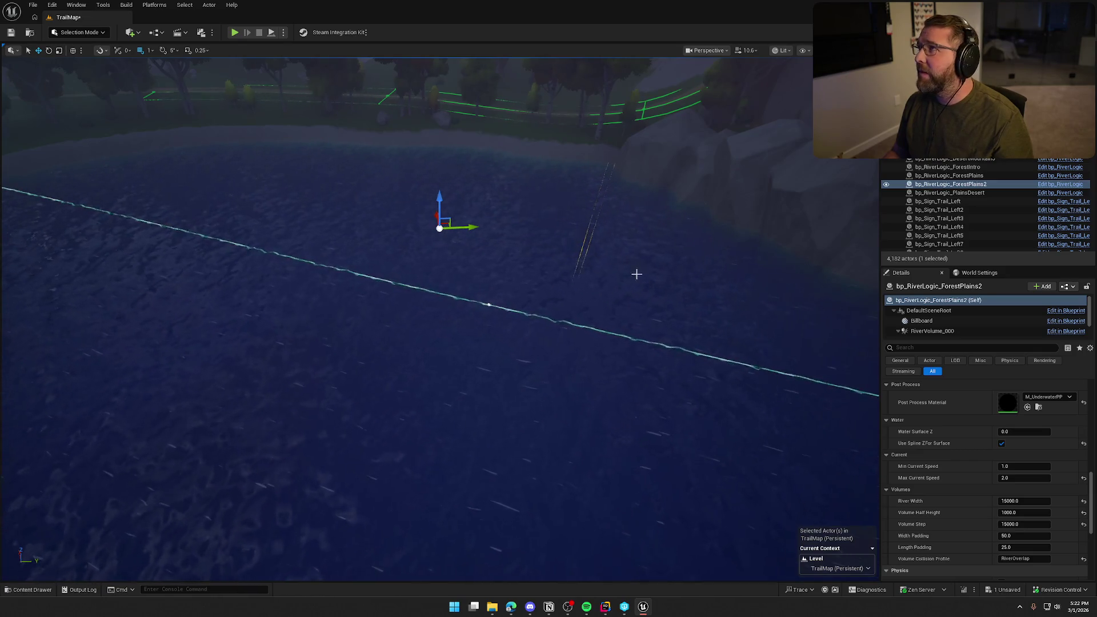
{"action": "scroll", "coordinate": [630, 264], "scroll_direction": "down", "scroll_amount": 5}
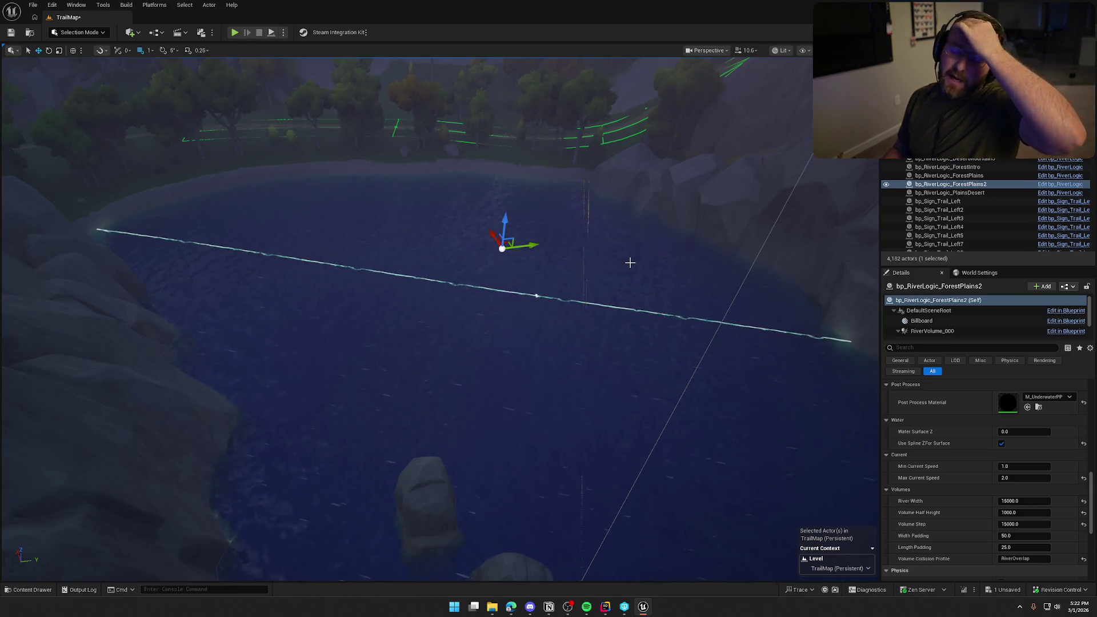
{"action": "scroll", "coordinate": [629, 261], "scroll_direction": "down", "scroll_amount": 8}
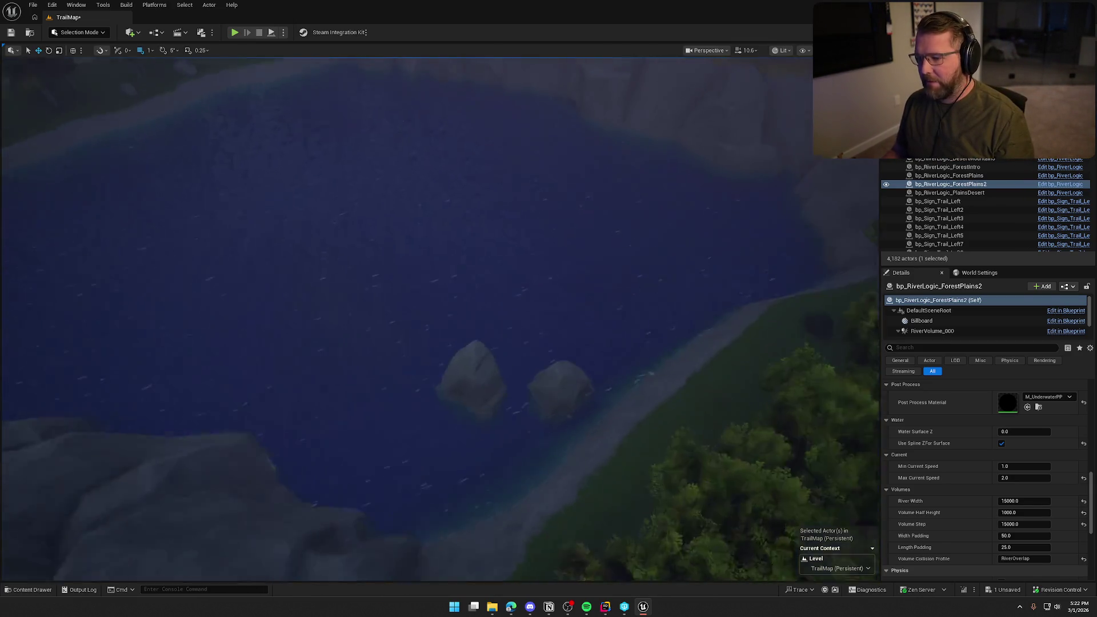
{"action": "left_click_drag", "start_coordinate": [310, 183], "coordinate": [246, 183]}
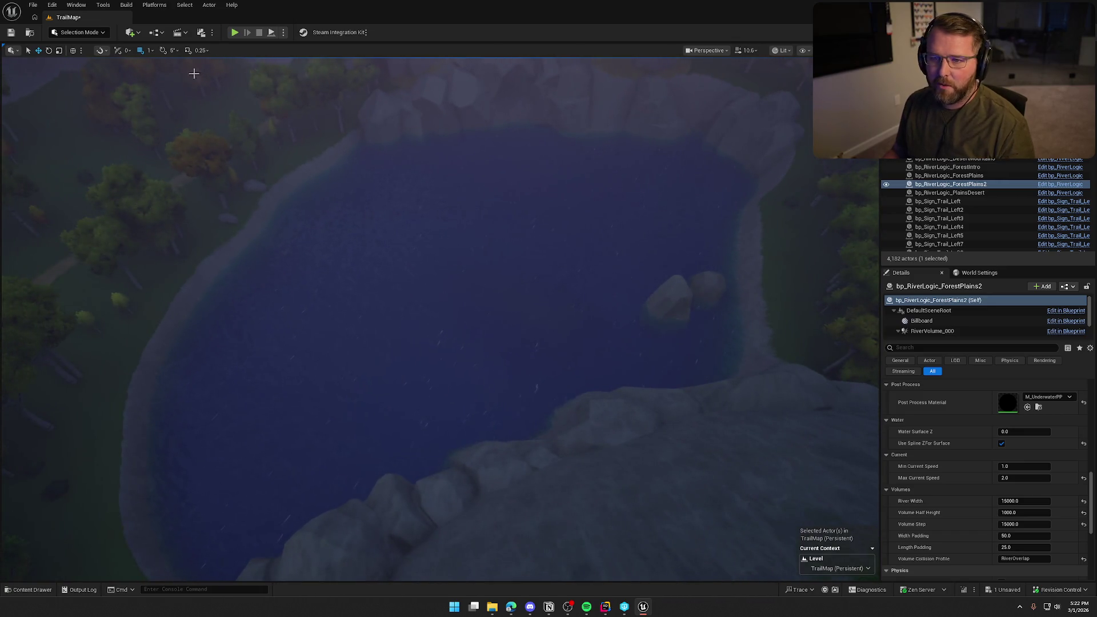
{"action": "left_click", "coordinate": [78, 32]}
- Enter Landscape Mode with the Sculpt Smooth tool active on ForestPlains_Landscape
{"action": "left_click", "coordinate": [136, 97]}
{"action": "key", "text": "shift+2"}
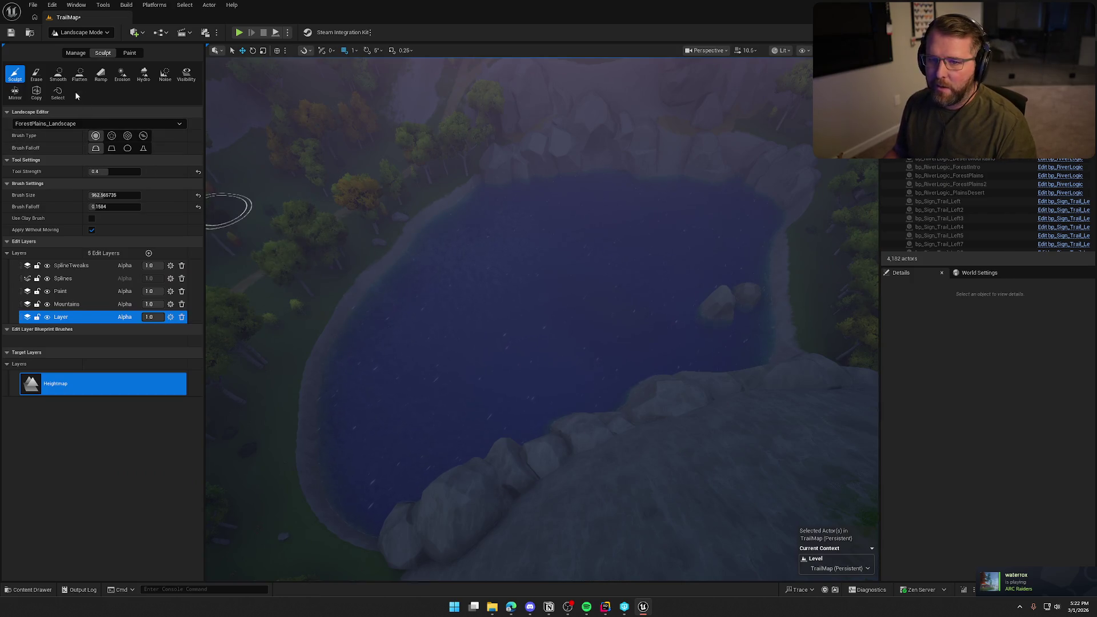
{"action": "left_click", "coordinate": [57, 74]}
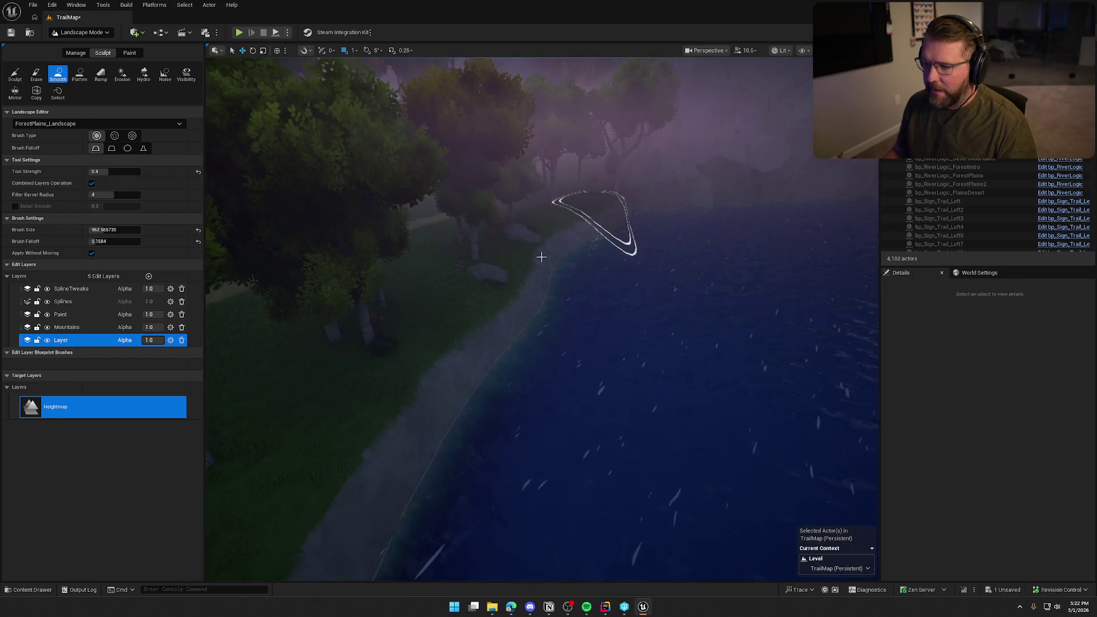
{"action": "left_click", "coordinate": [80, 32]}
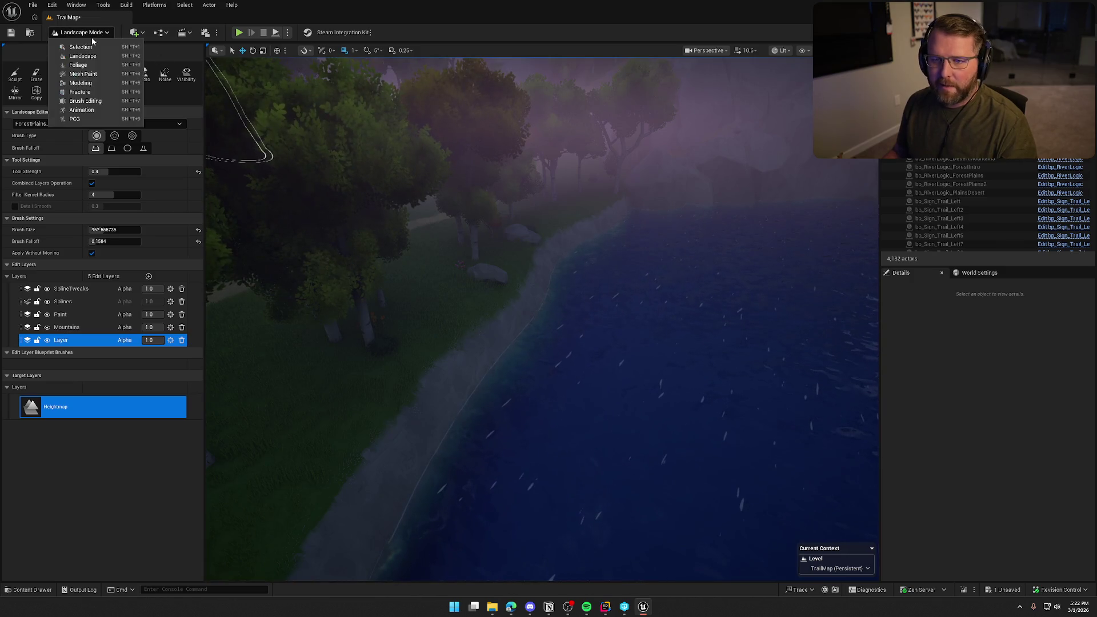
{"action": "left_click", "coordinate": [75, 43]}
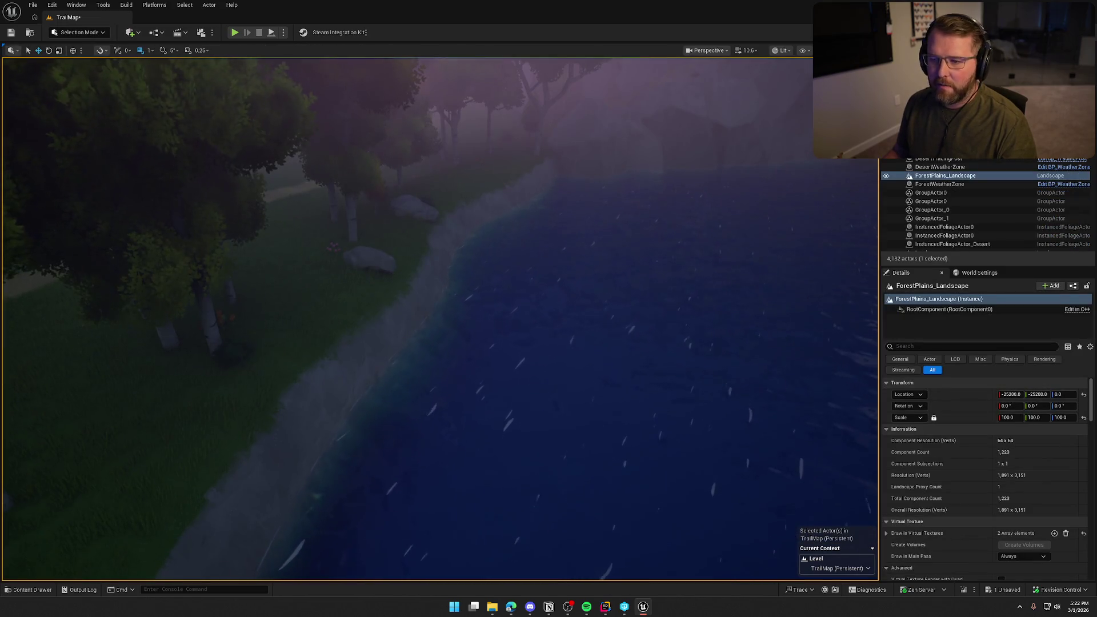
{"action": "left_click", "coordinate": [77, 33]}
{"action": "left_click", "coordinate": [77, 56]}
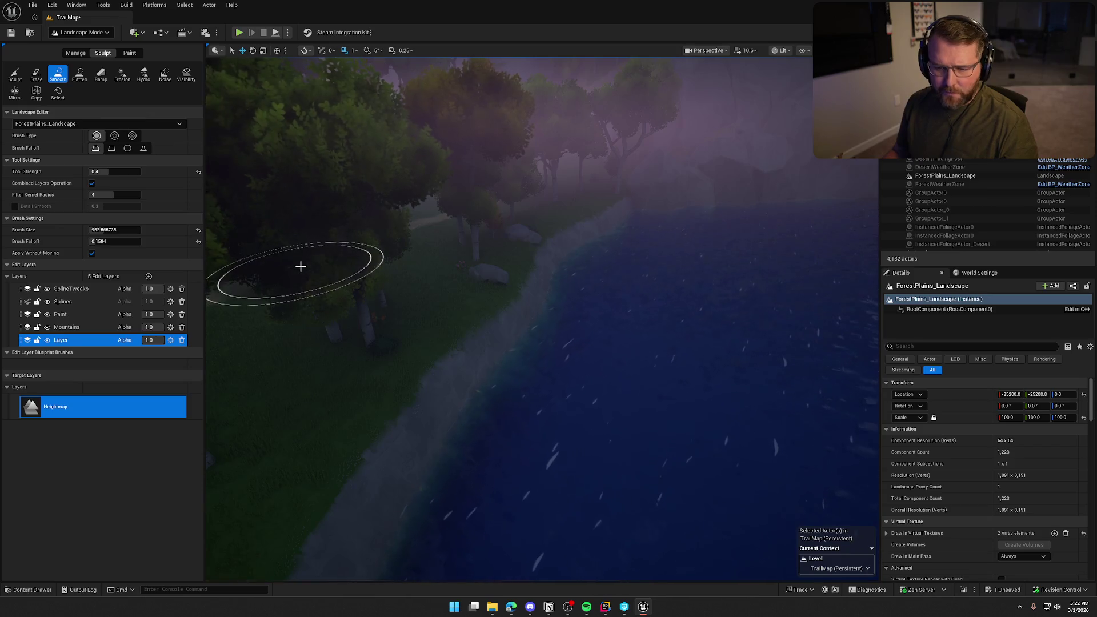
- On the Mountains edit layer, smooth the riverbank terrain along the shoreline and river cliffs
{"action": "left_click", "coordinate": [67, 326]}
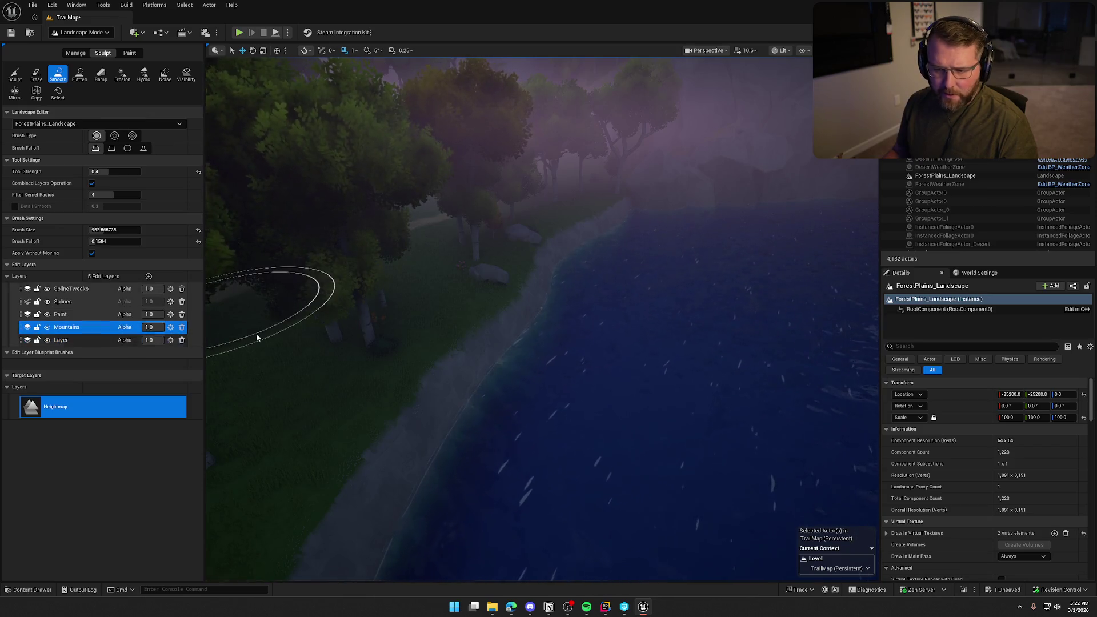
{"action": "left_click", "coordinate": [541, 250]}
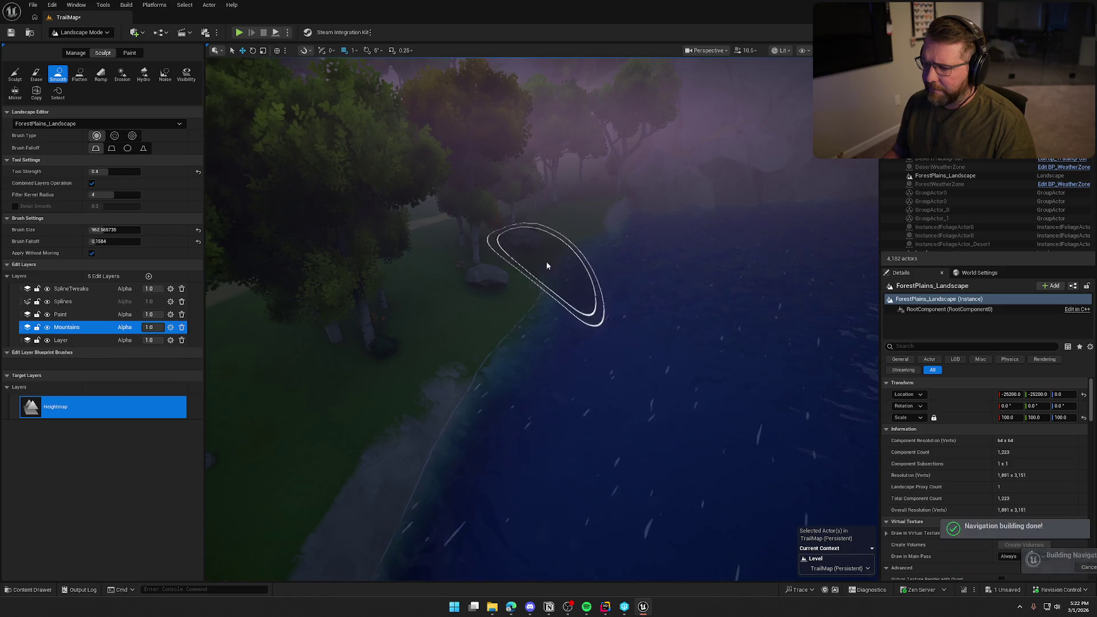
{"action": "mouse_move", "coordinate": [618, 343]}
{"action": "left_mouse_down"}
{"action": "mouse_move", "coordinate": [617, 257]}
{"action": "mouse_move", "coordinate": [577, 319]}
{"action": "left_mouse_up"}
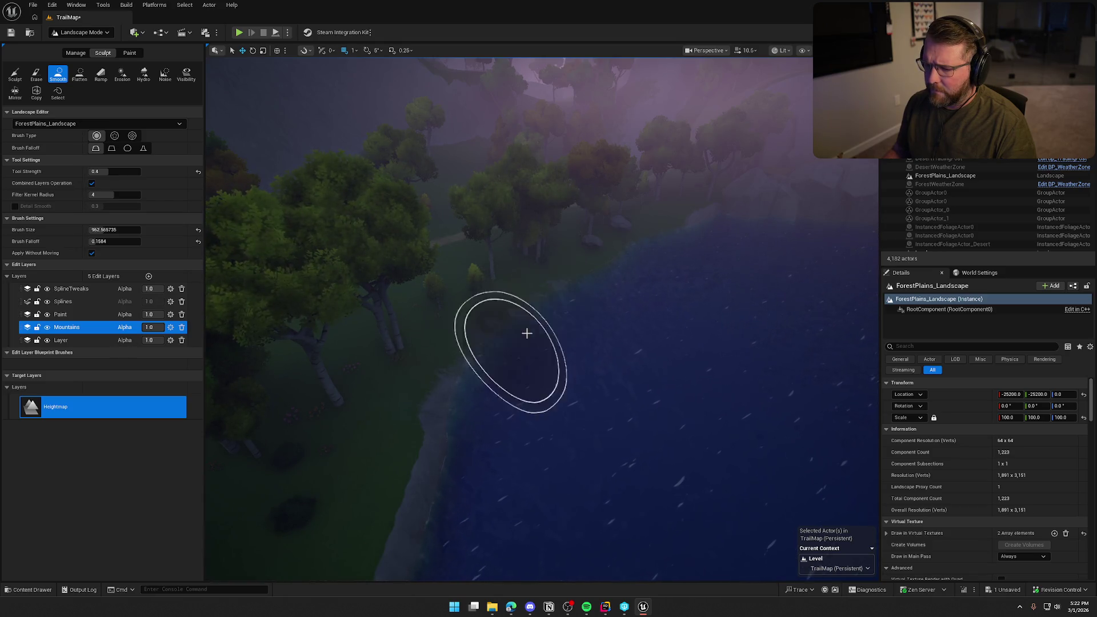
{"action": "mouse_move", "coordinate": [443, 495]}
{"action": "left_mouse_down"}
{"action": "mouse_move", "coordinate": [444, 429]}
{"action": "mouse_move", "coordinate": [536, 381]}
{"action": "left_mouse_up"}
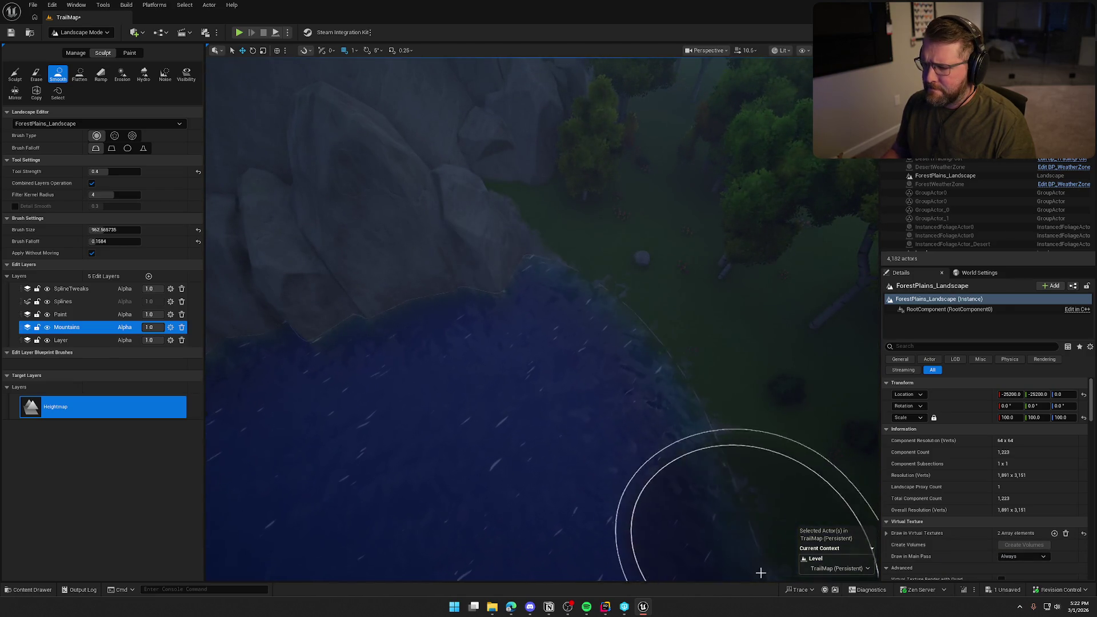
{"action": "left_click_drag", "start_coordinate": [674, 486], "coordinate": [674, 486]}
{"action": "left_click_drag", "start_coordinate": [601, 393], "coordinate": [601, 392]}
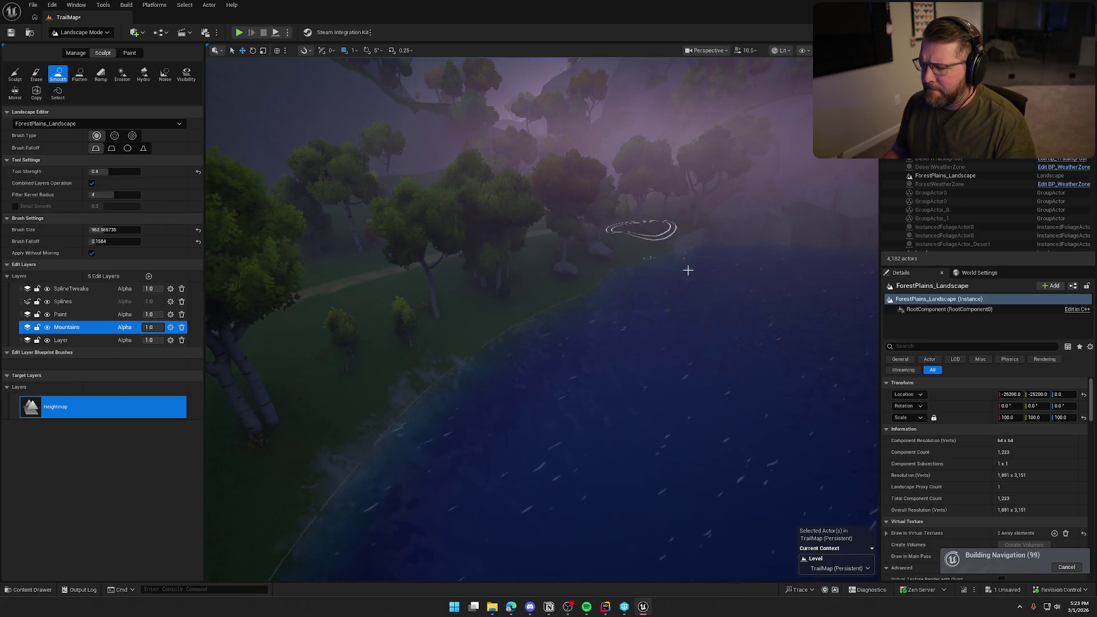
- Finish smoothing the low shoreline by the trees and rocks, then switch to Foliage Mode
{"action": "left_click_drag", "start_coordinate": [745, 390], "coordinate": [745, 390]}
{"action": "left_click_drag", "start_coordinate": [483, 342], "coordinate": [482, 342]}
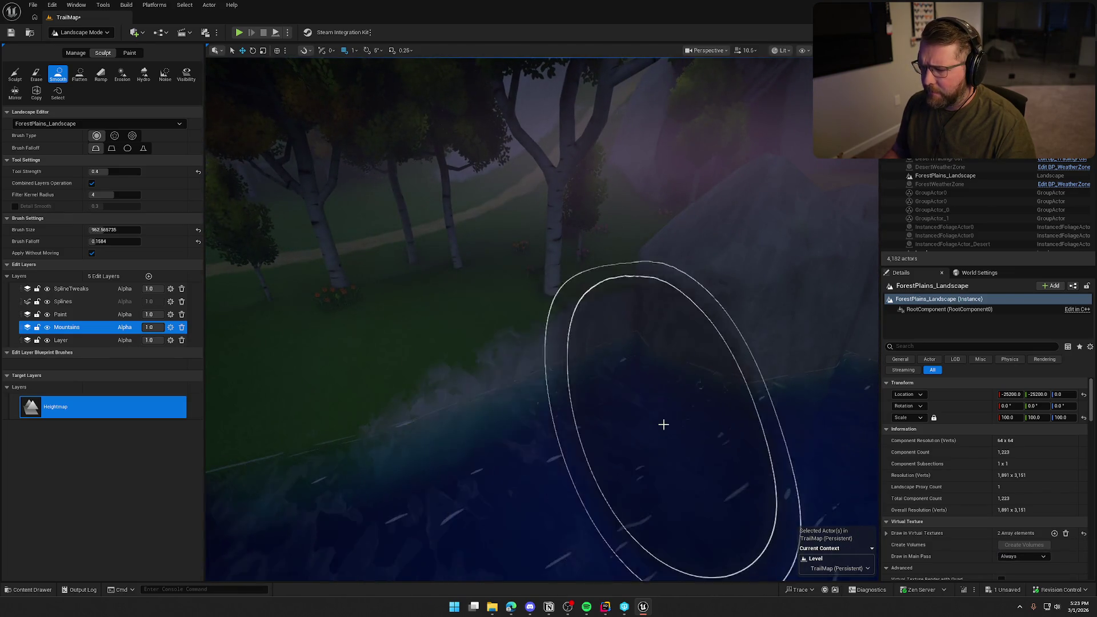
{"action": "left_click_drag", "start_coordinate": [592, 460], "coordinate": [616, 359]}
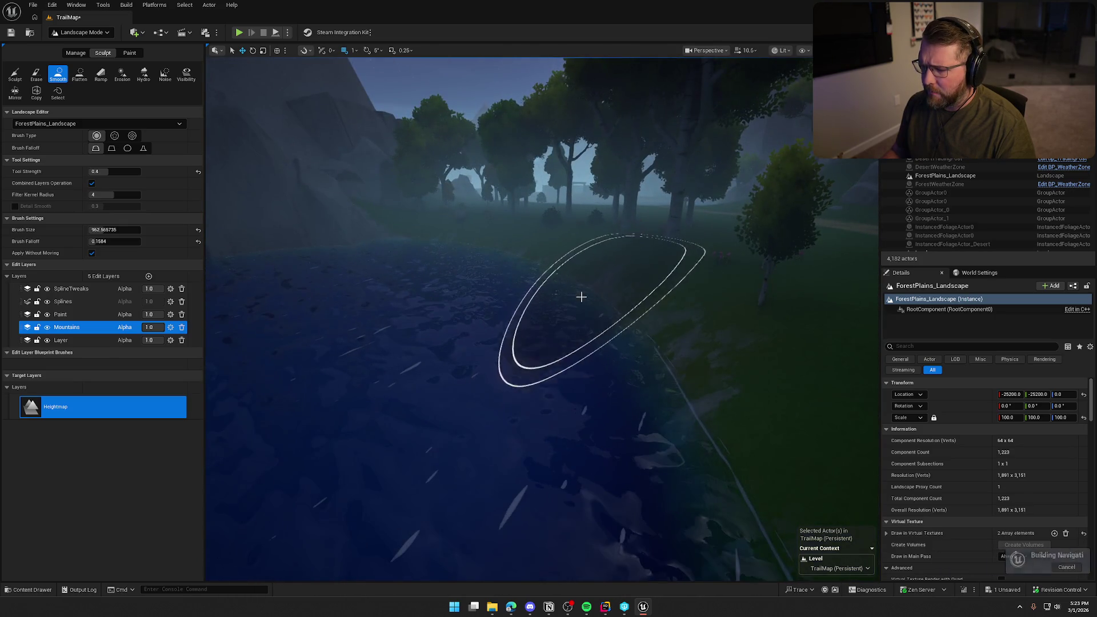
{"action": "left_click_drag", "start_coordinate": [681, 380], "coordinate": [681, 380]}
{"action": "left_click_drag", "start_coordinate": [459, 303], "coordinate": [459, 303]}
{"action": "left_click", "coordinate": [80, 32]}
{"action": "left_click", "coordinate": [80, 67]}
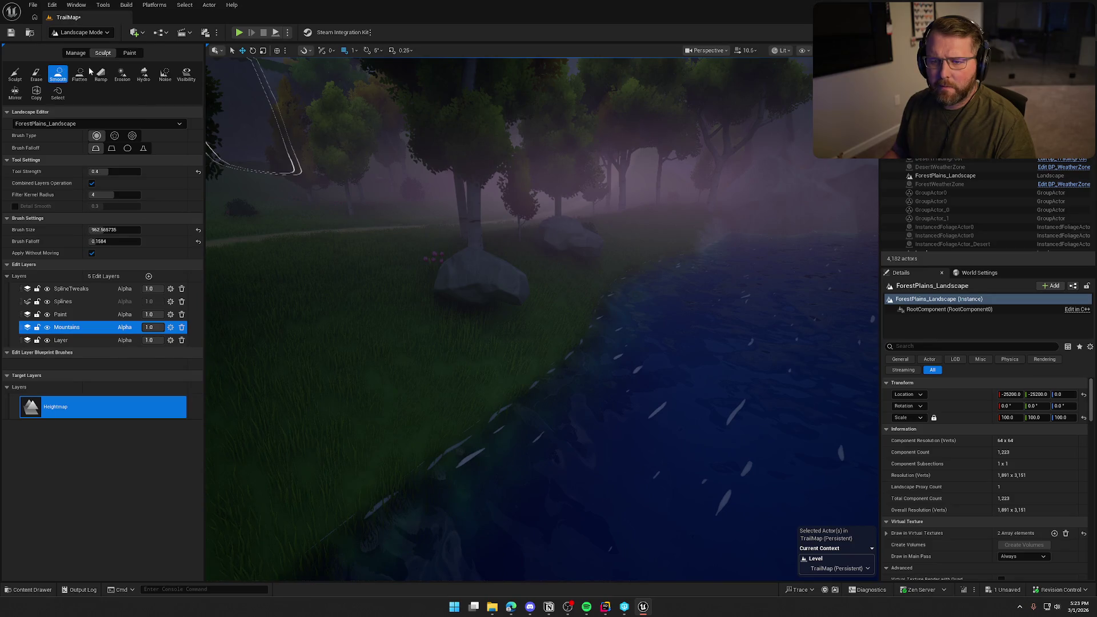